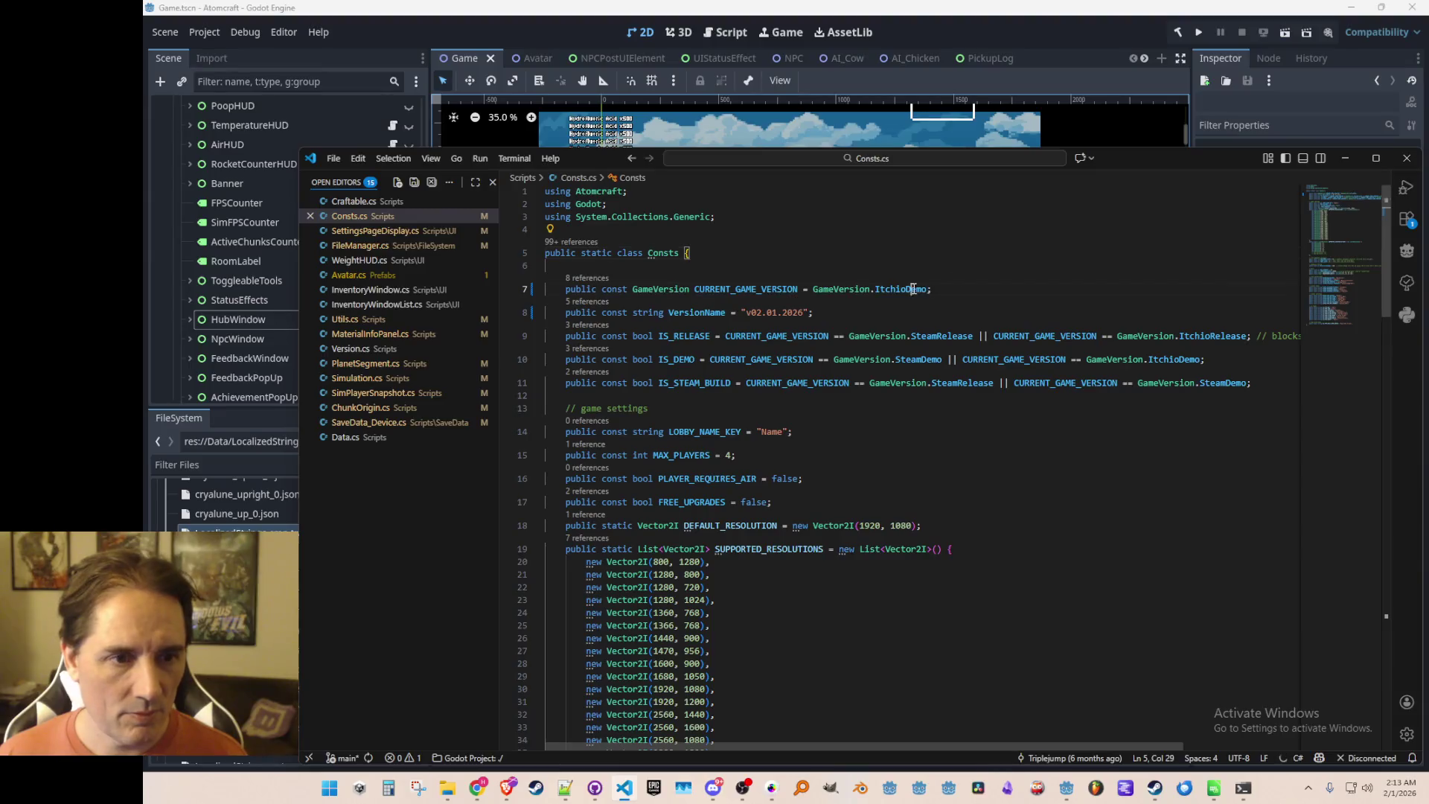
{"action": "type", "text": "Steam"}
Set CURRENT_GAME_VERSION in Consts.cs to GameVersion.SteamDemo and return to the Godot editor.
{"action": "key", "text": "Tab"}
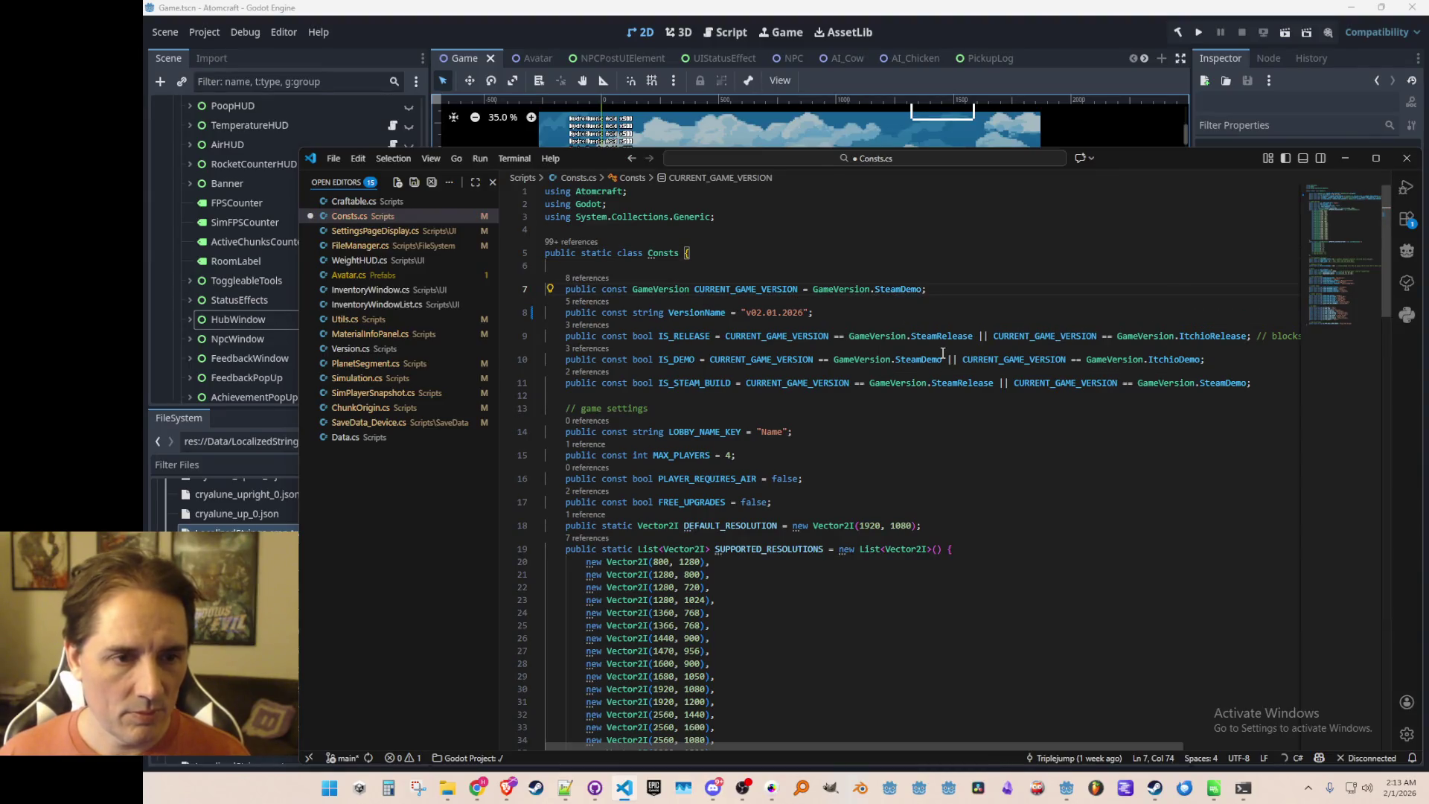
{"action": "left_click", "coordinate": [538, 25]}
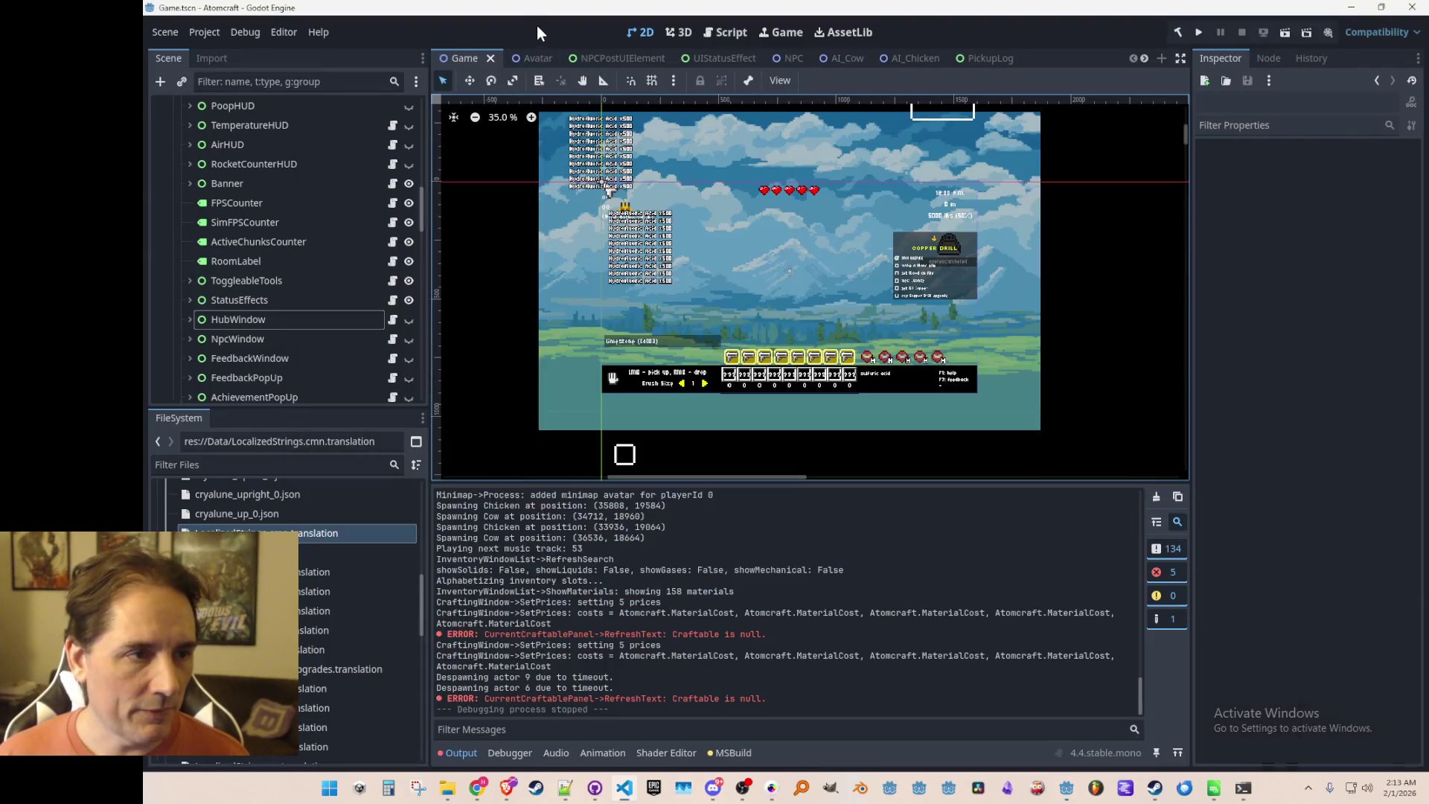
{"action": "left_click", "coordinate": [201, 30]}
Export the Windows Desktop preset as AtomCraft.exe, overwriting the existing file in windows_content.
{"action": "left_click", "coordinate": [222, 107]}
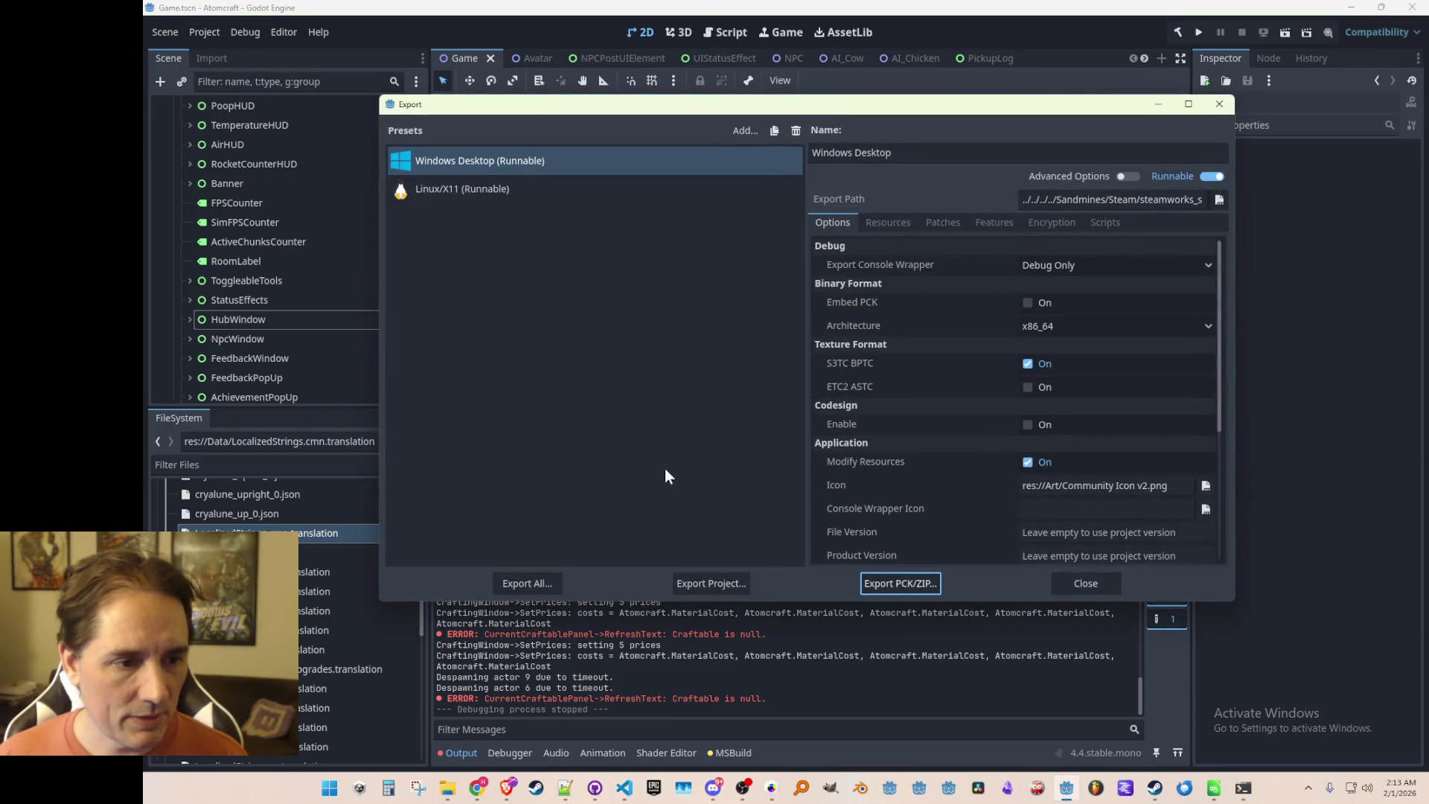
{"action": "left_click", "coordinate": [697, 579]}
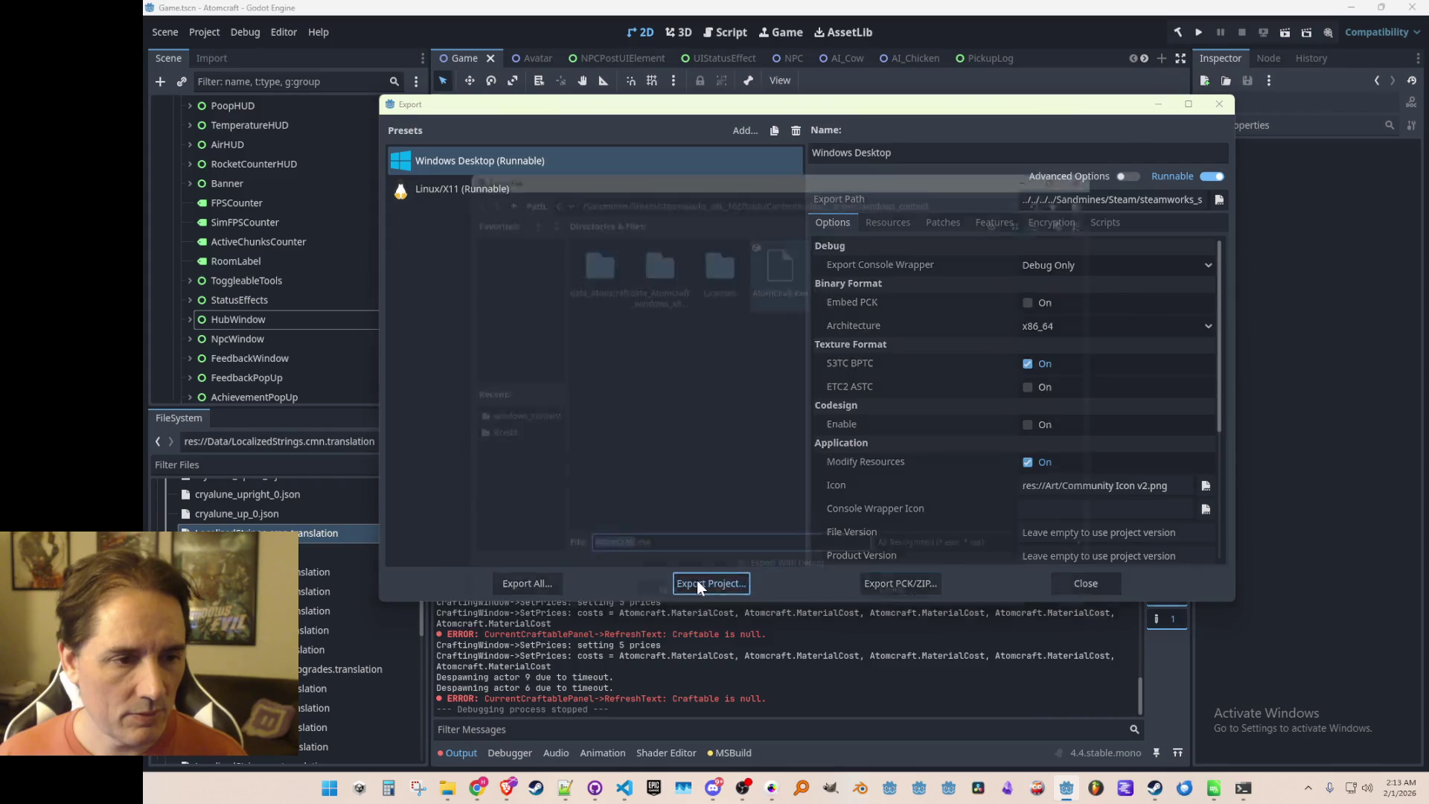
{"action": "left_click", "coordinate": [663, 619]}
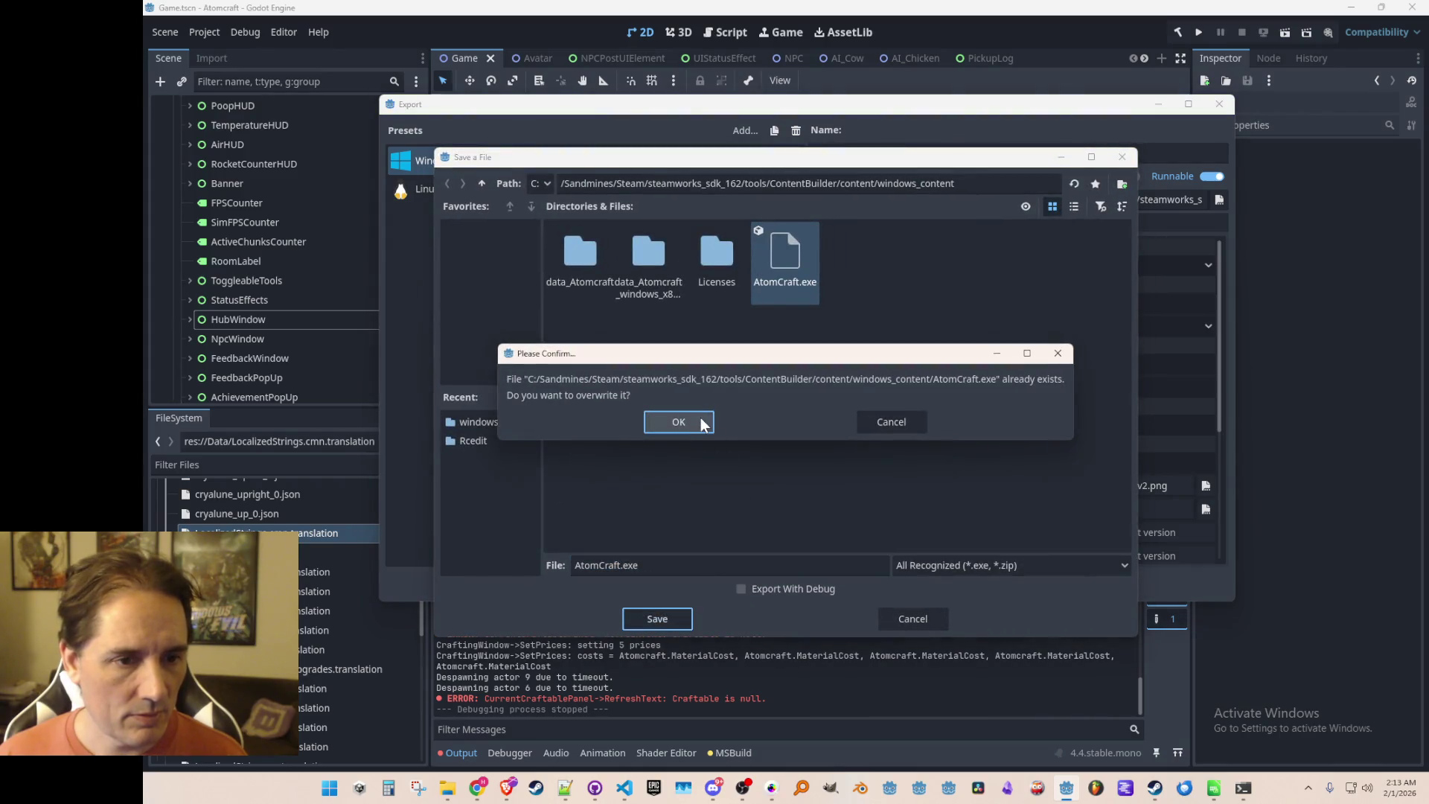
{"action": "left_click", "coordinate": [668, 420]}
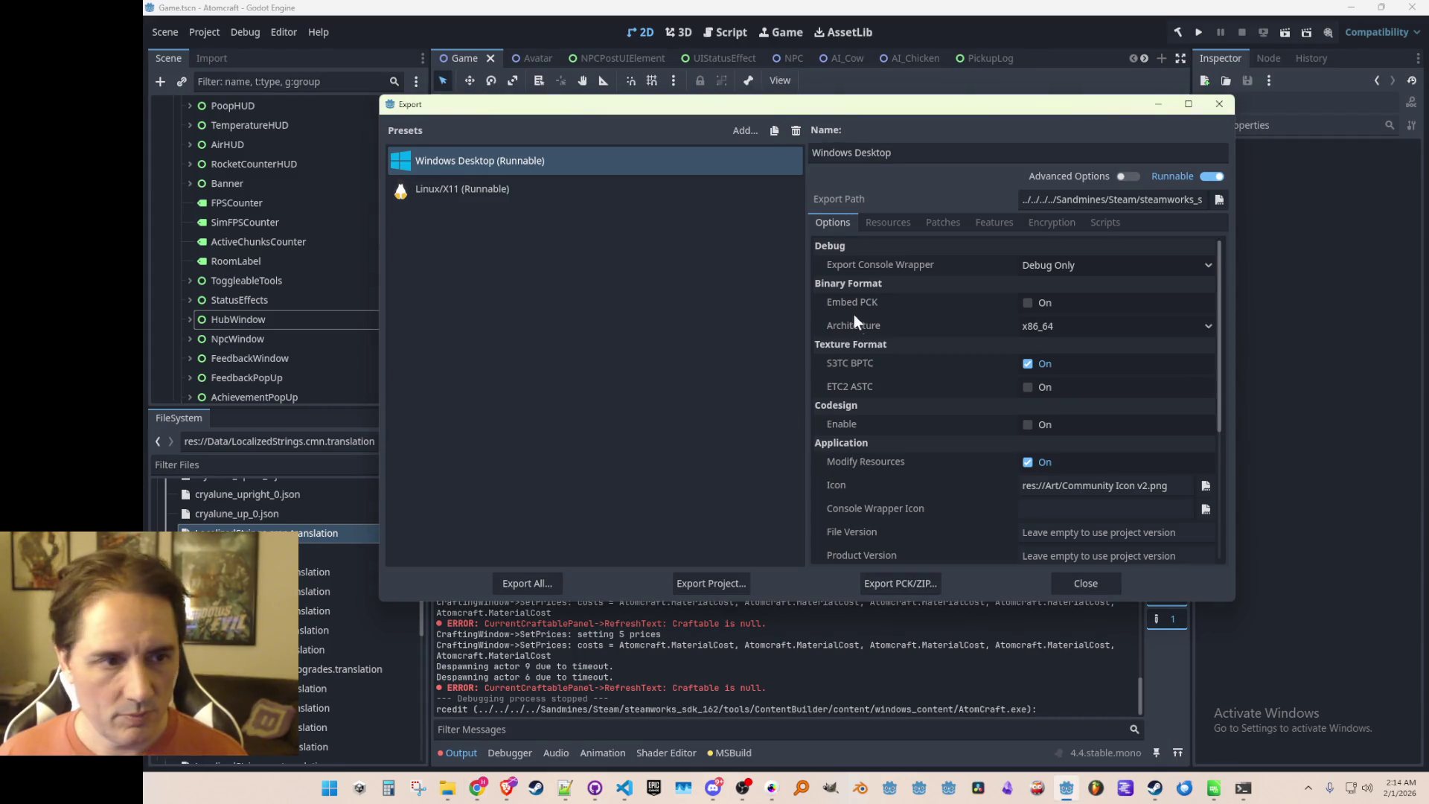
{"action": "left_click", "coordinate": [1072, 579]}
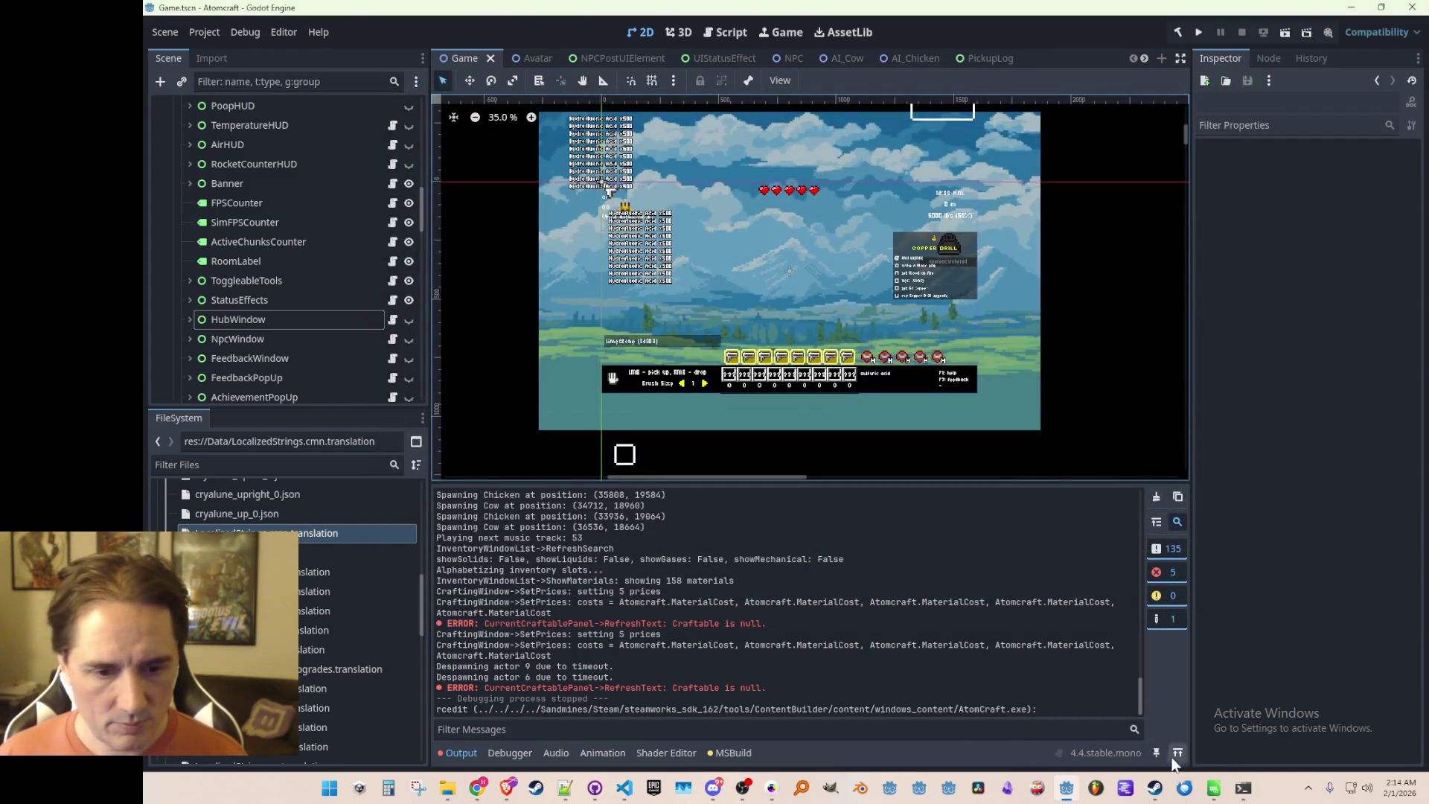
Check the terminal, then bring Steam's Atomcraft Demo store page to the front.
{"action": "left_click", "coordinate": [1219, 711]}
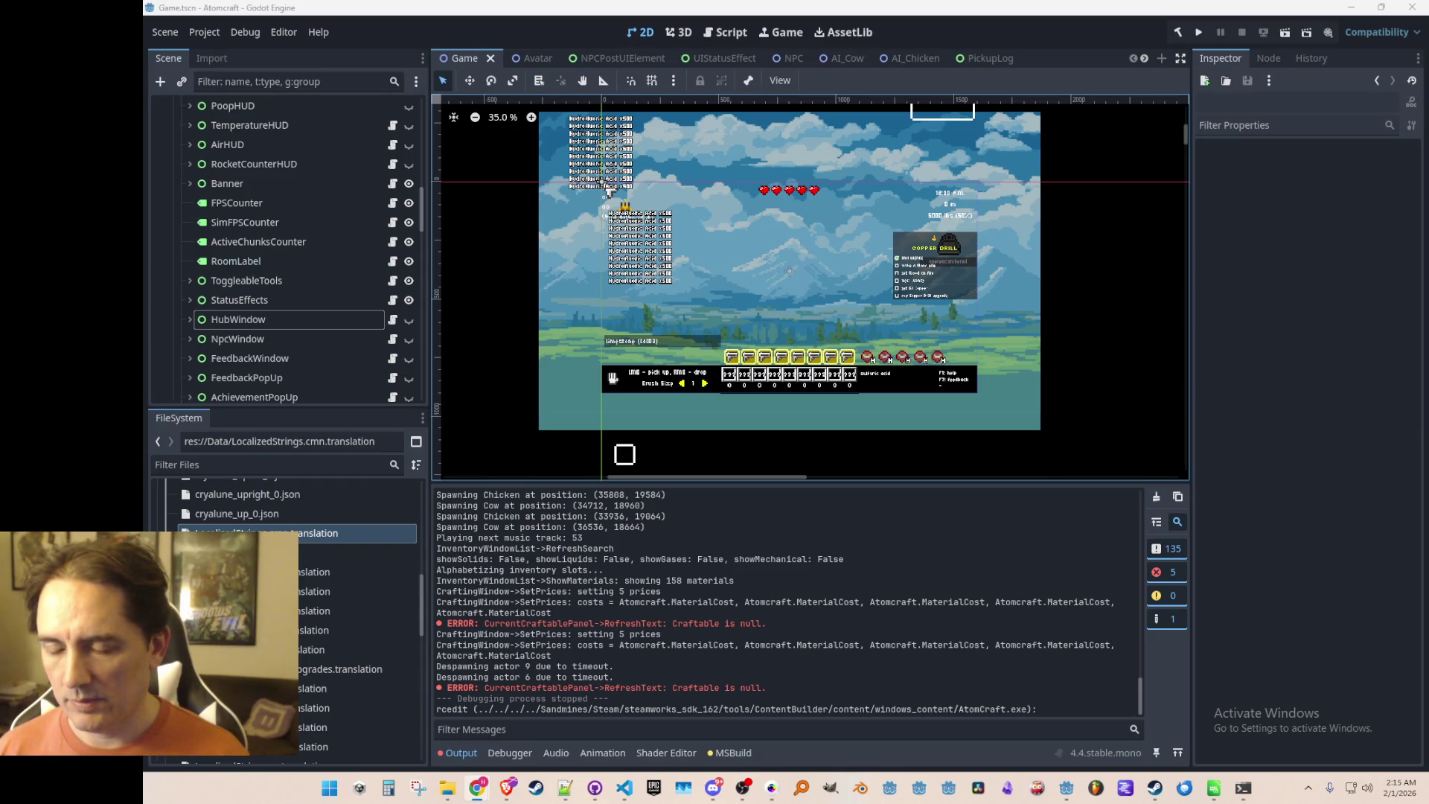
{"action": "left_click", "coordinate": [1154, 787]}
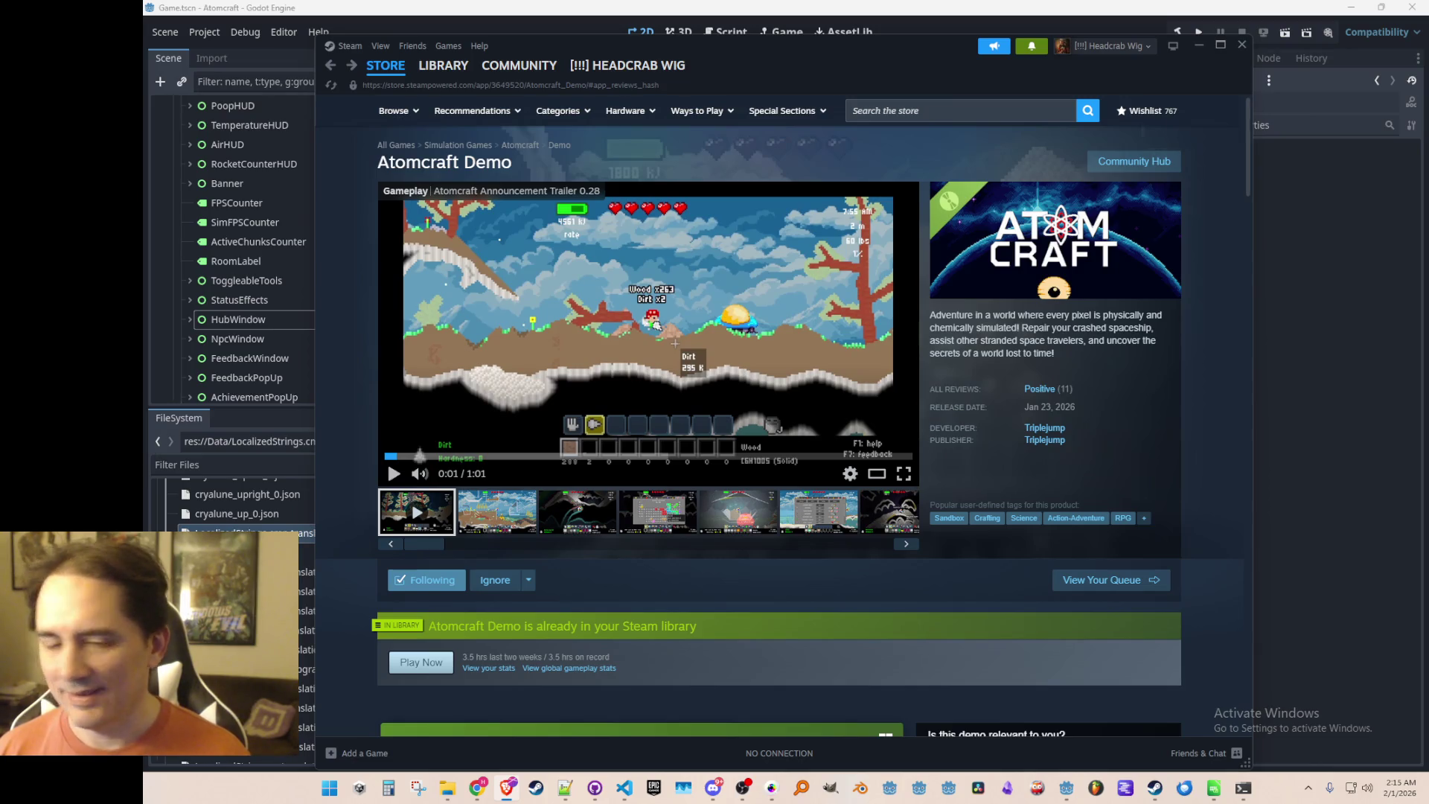
Uninstall Atomcraft Demo from the Steam library and dismiss the failed reinstall attempt.
{"action": "left_click", "coordinate": [445, 67]}
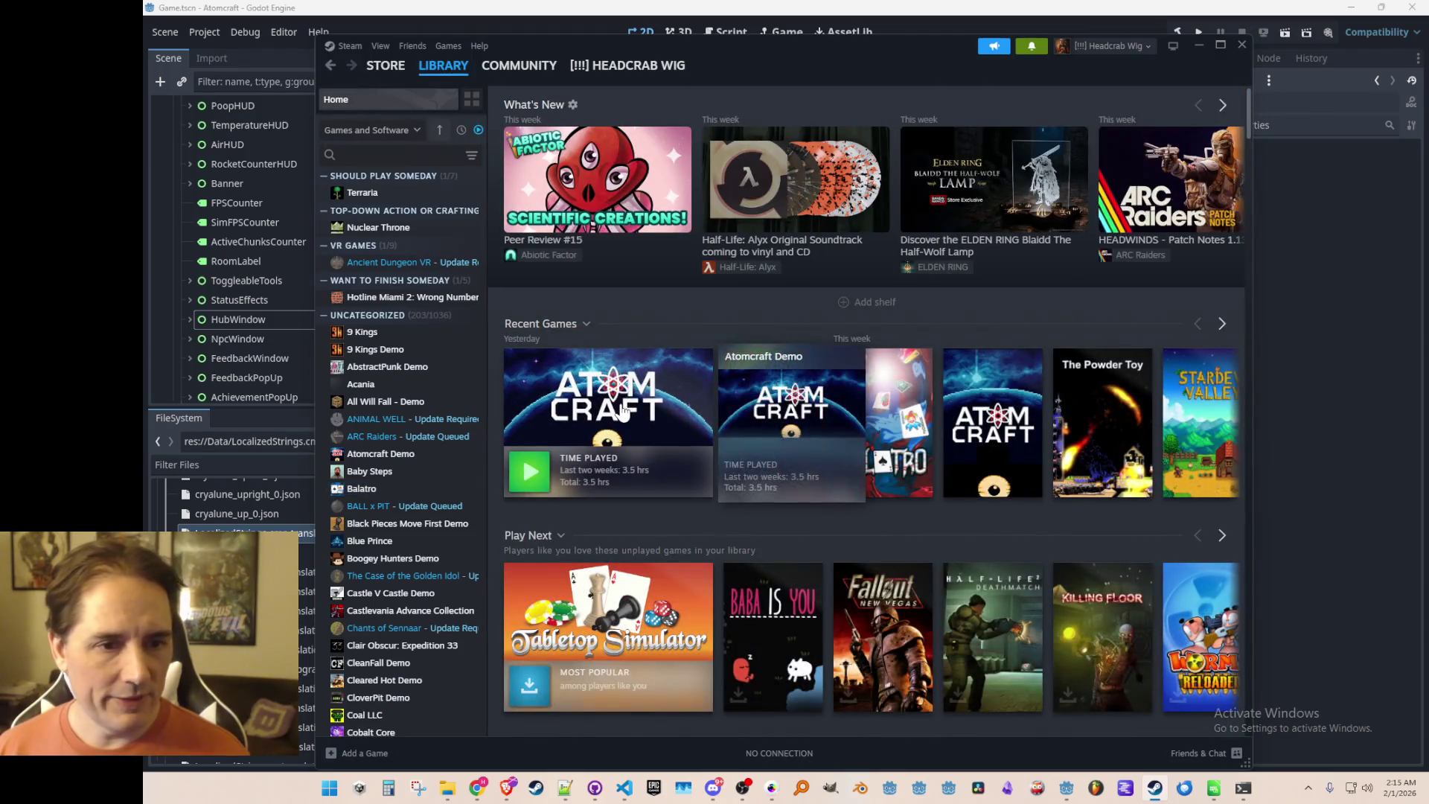
{"action": "left_click", "coordinate": [621, 412]}
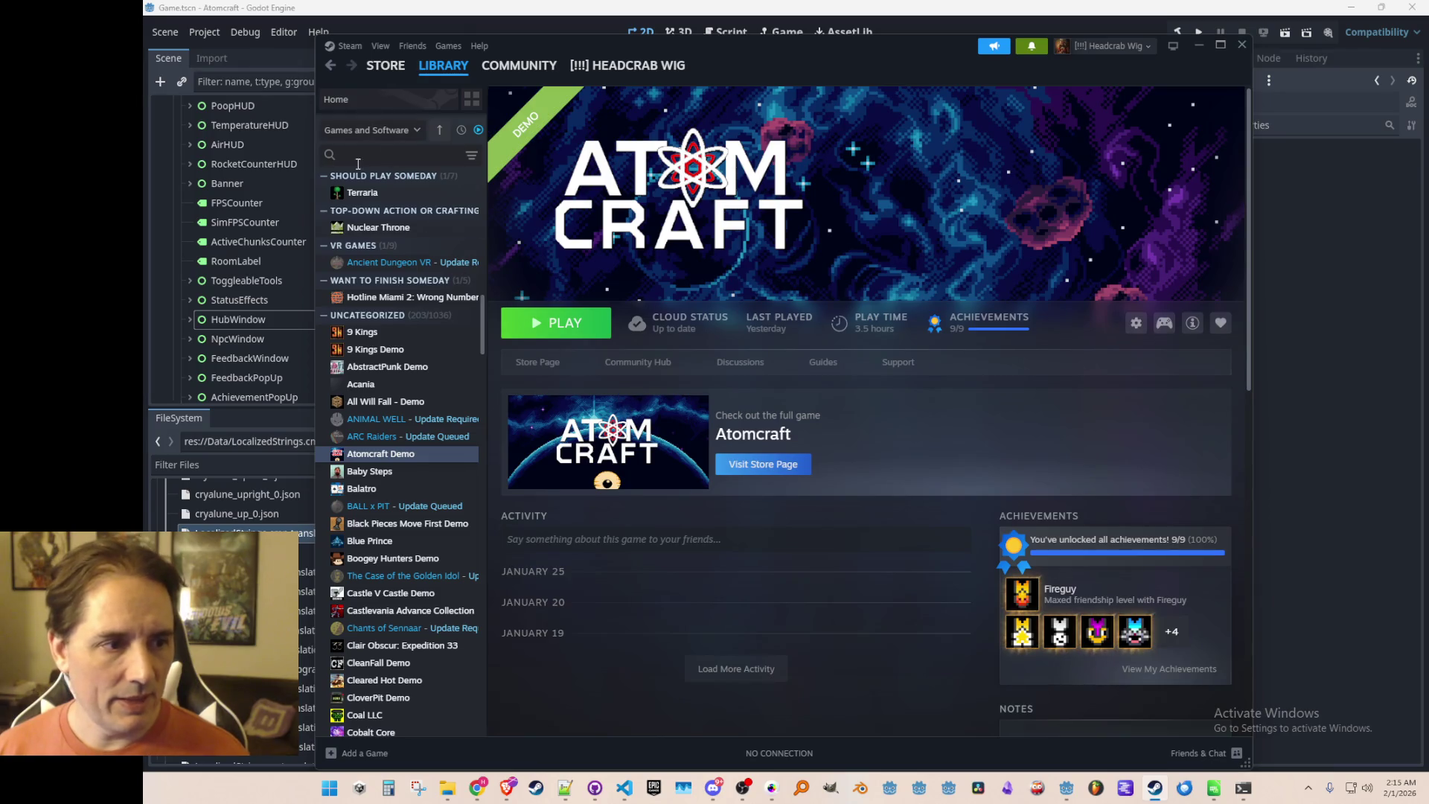
{"action": "right_click", "coordinate": [397, 451]}
{"action": "mouse_move", "coordinate": [428, 532]}
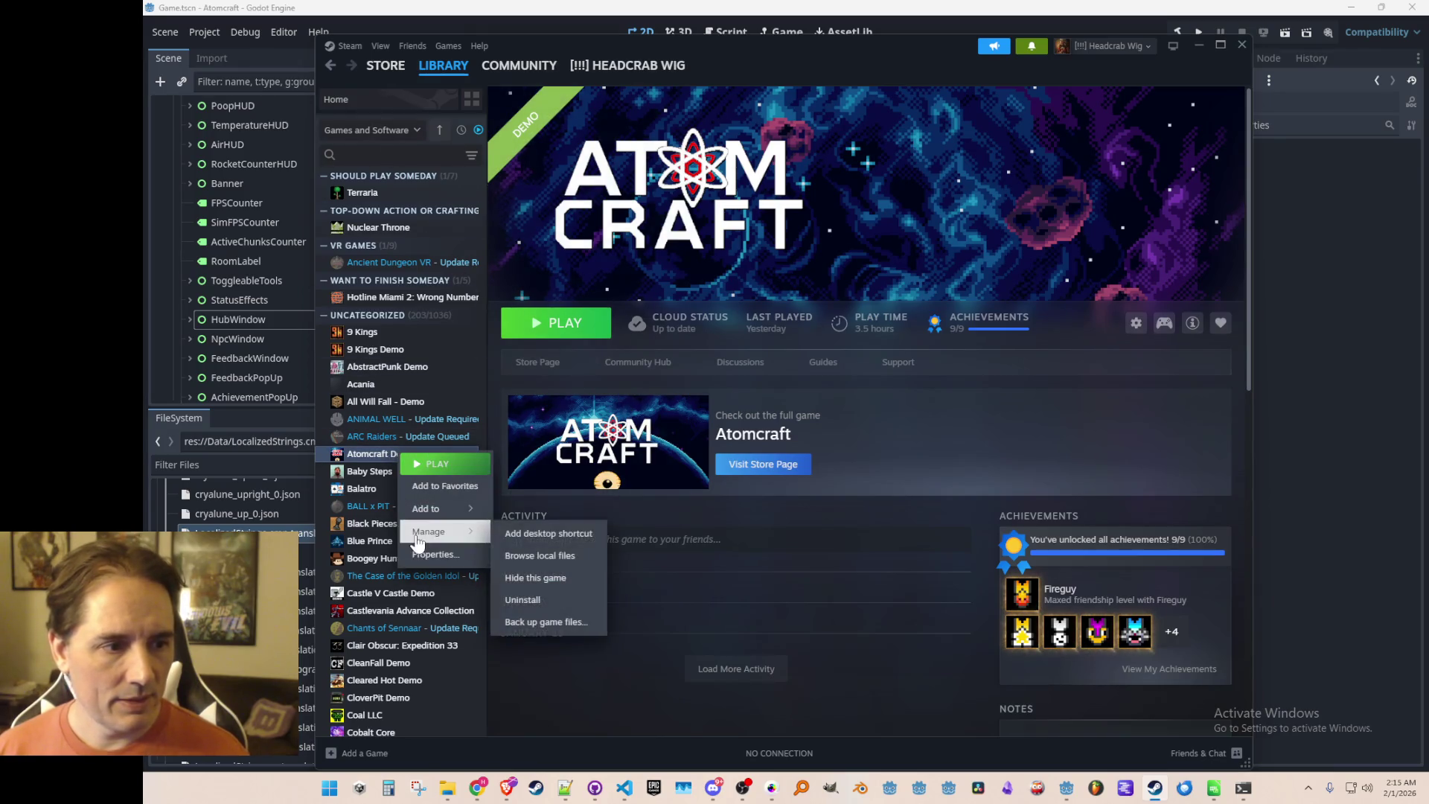
{"action": "left_click", "coordinate": [551, 601]}
{"action": "left_click", "coordinate": [854, 464]}
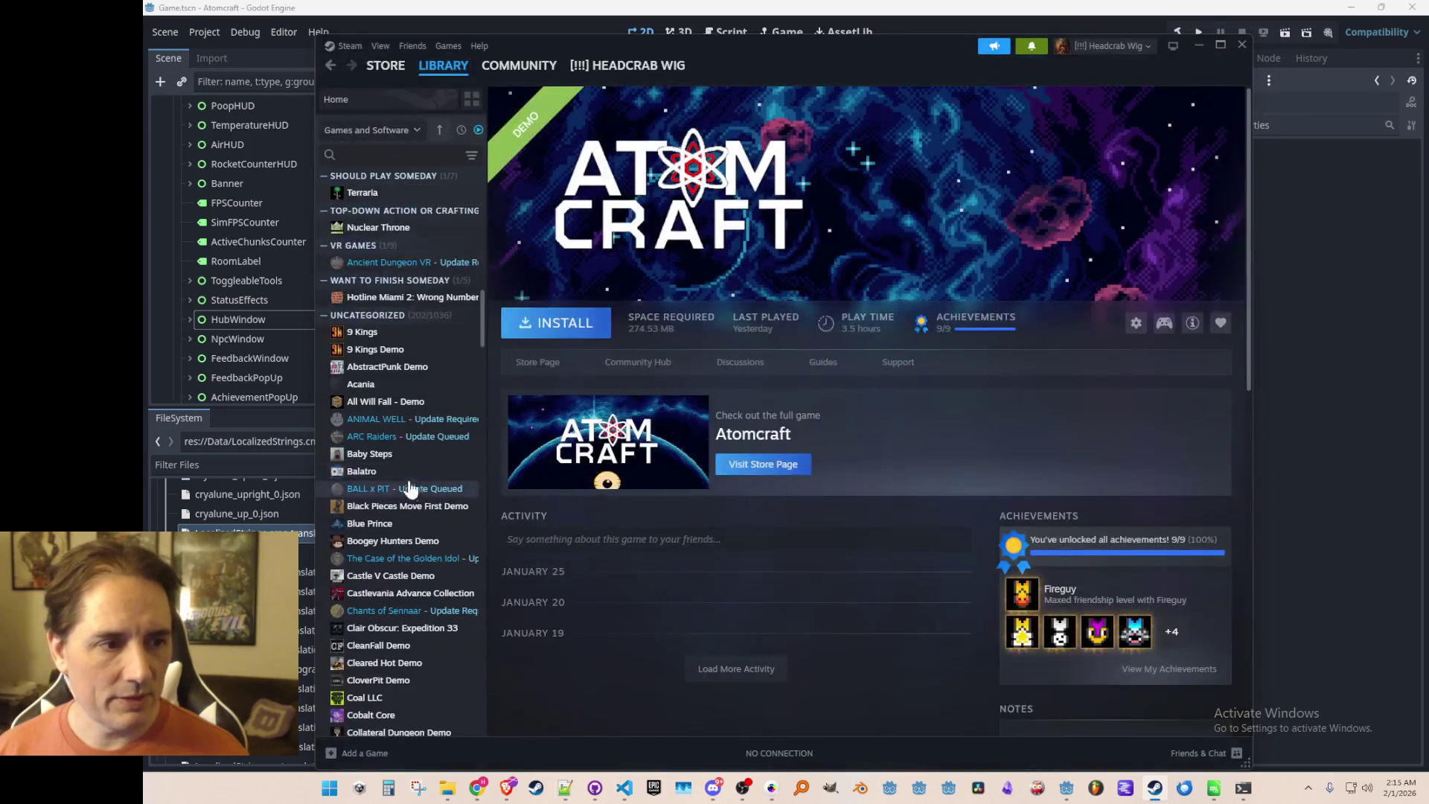
{"action": "left_click", "coordinate": [530, 326]}
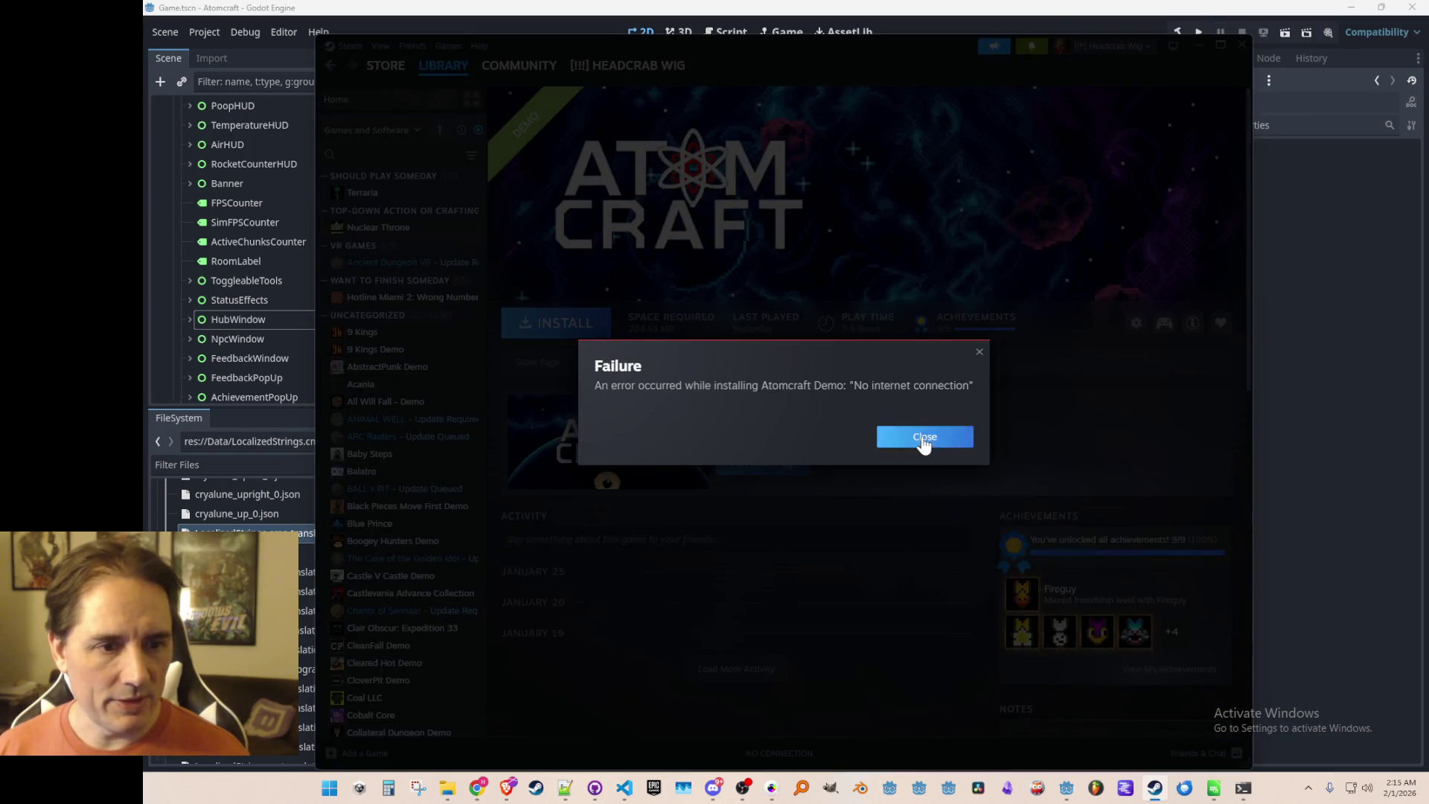
{"action": "left_click", "coordinate": [925, 437]}
Switch Steam to offline mode and start installing Atomcraft Demo on the local drive.
{"action": "left_click", "coordinate": [349, 47]}
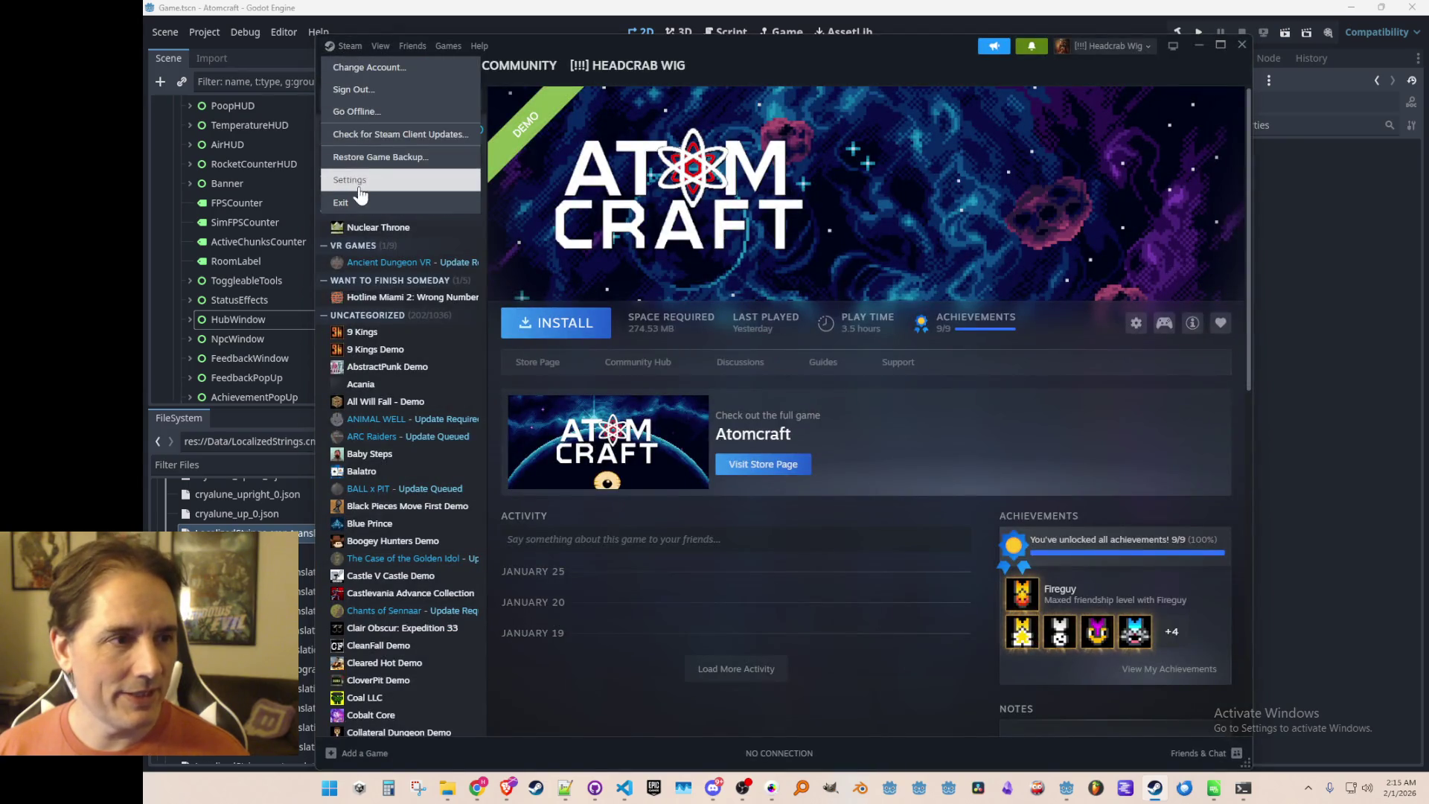
{"action": "left_click", "coordinate": [386, 94]}
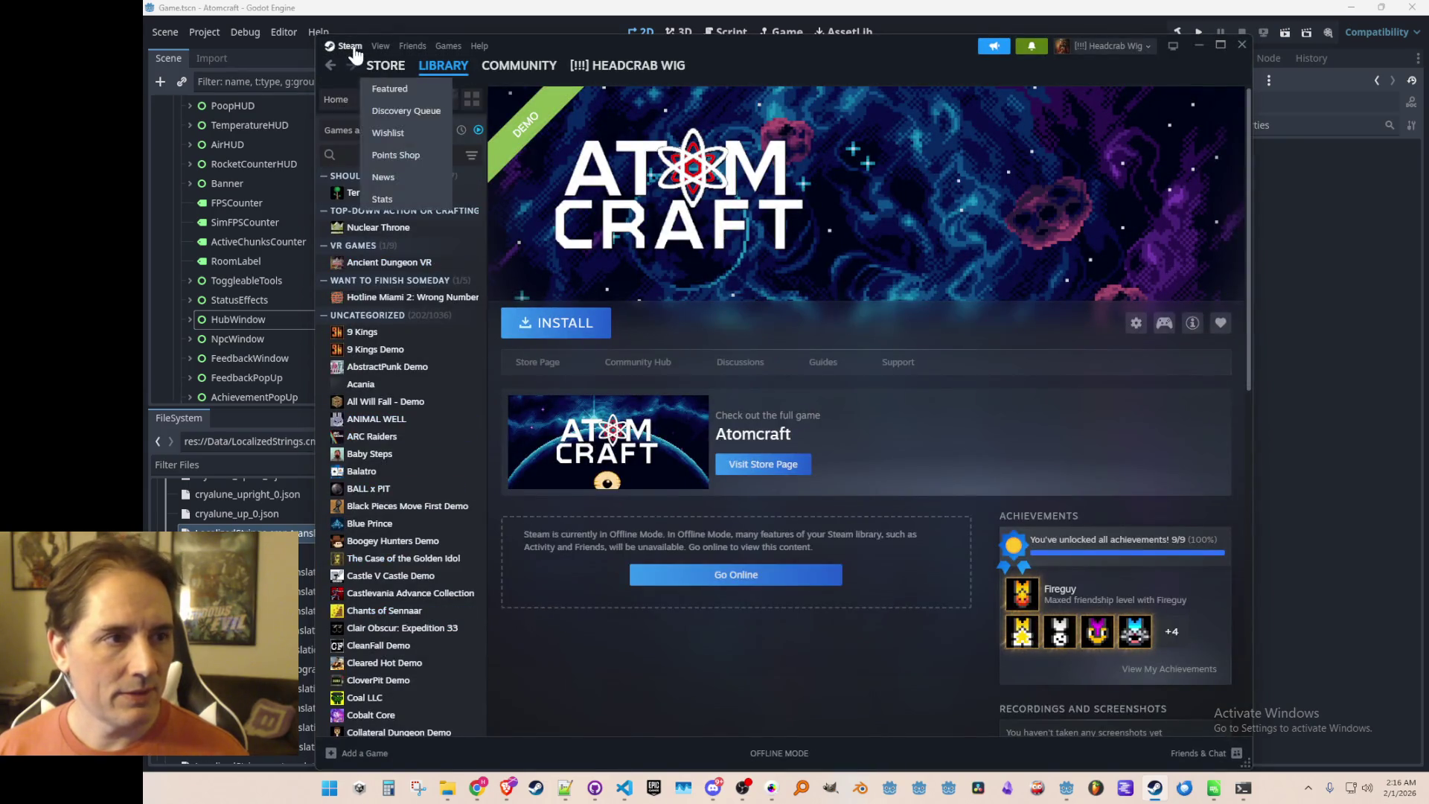
{"action": "left_click", "coordinate": [350, 46]}
{"action": "left_click", "coordinate": [355, 110]}
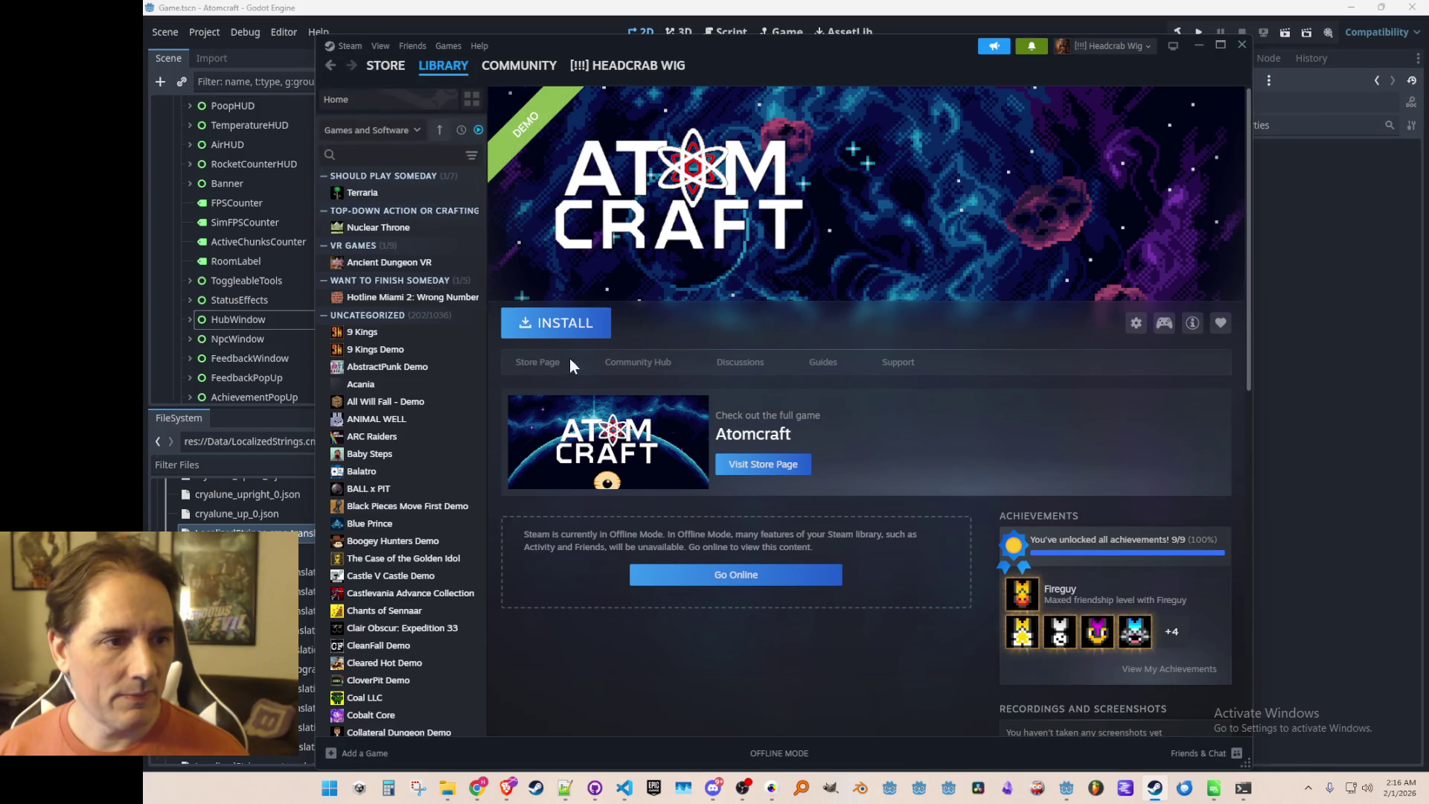
{"action": "left_click", "coordinate": [569, 324]}
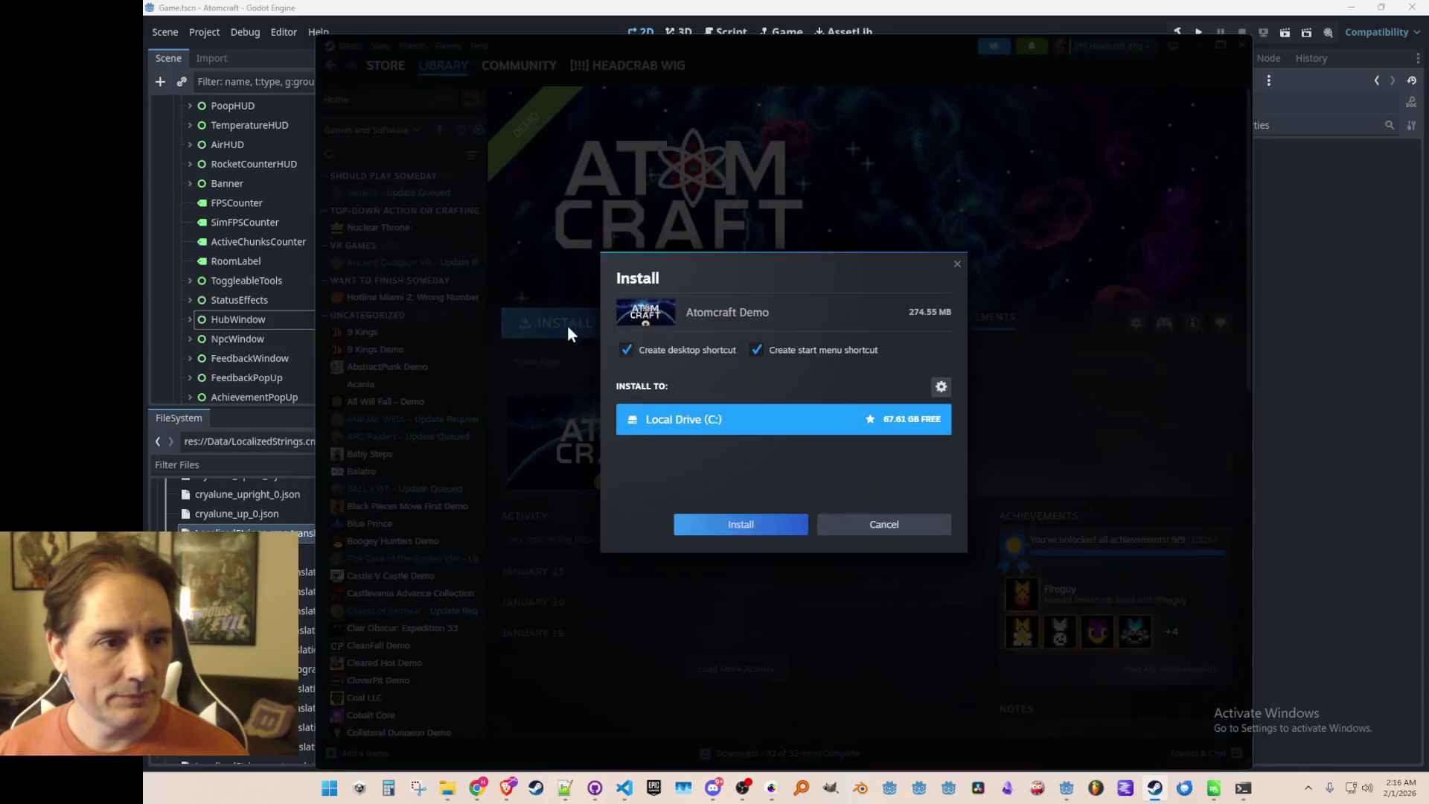
{"action": "left_click", "coordinate": [744, 523]}
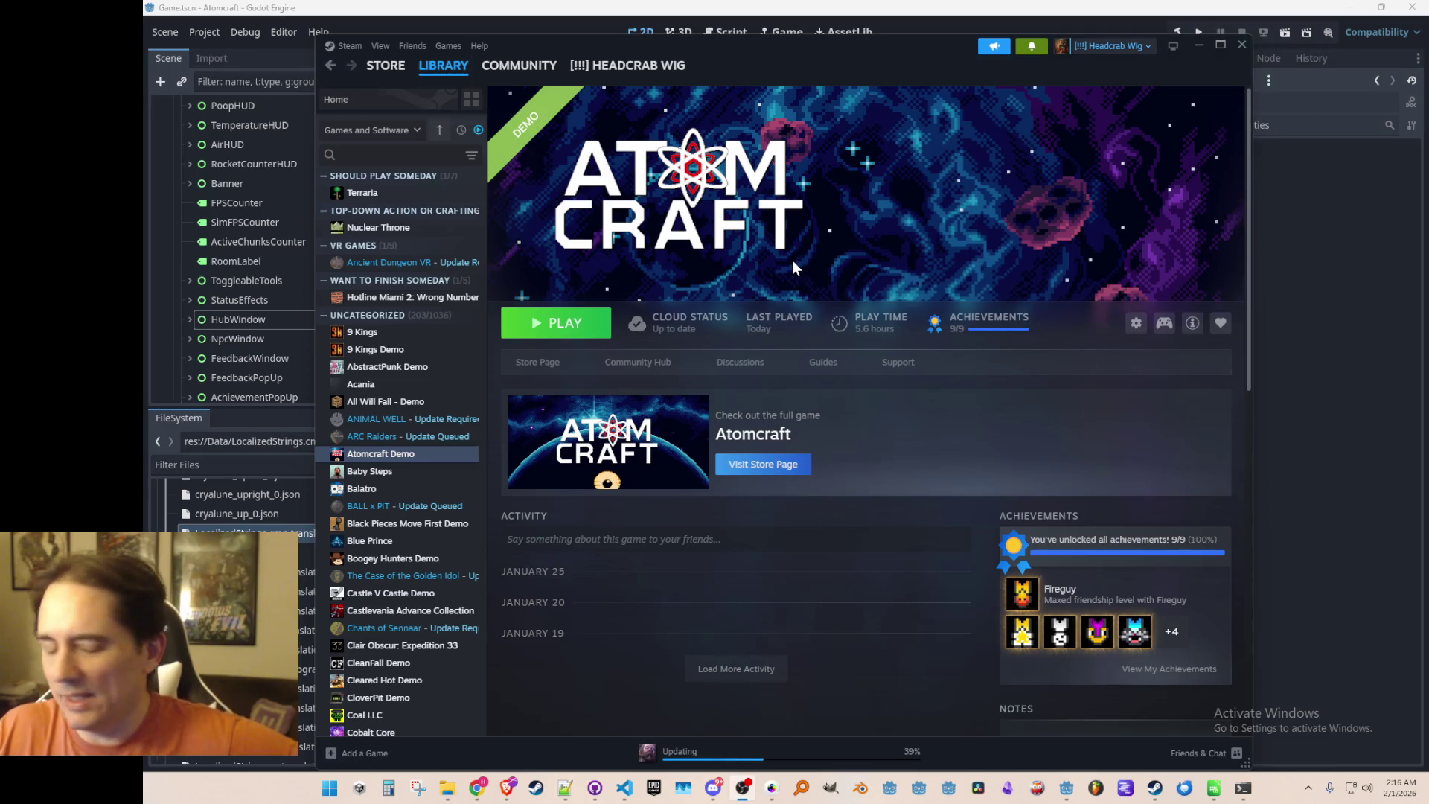
After the download finishes, launch Atomcraft Demo with PLAY from its Steam page.
{"action": "left_click", "coordinate": [861, 381]}
{"action": "left_click", "coordinate": [565, 325]}
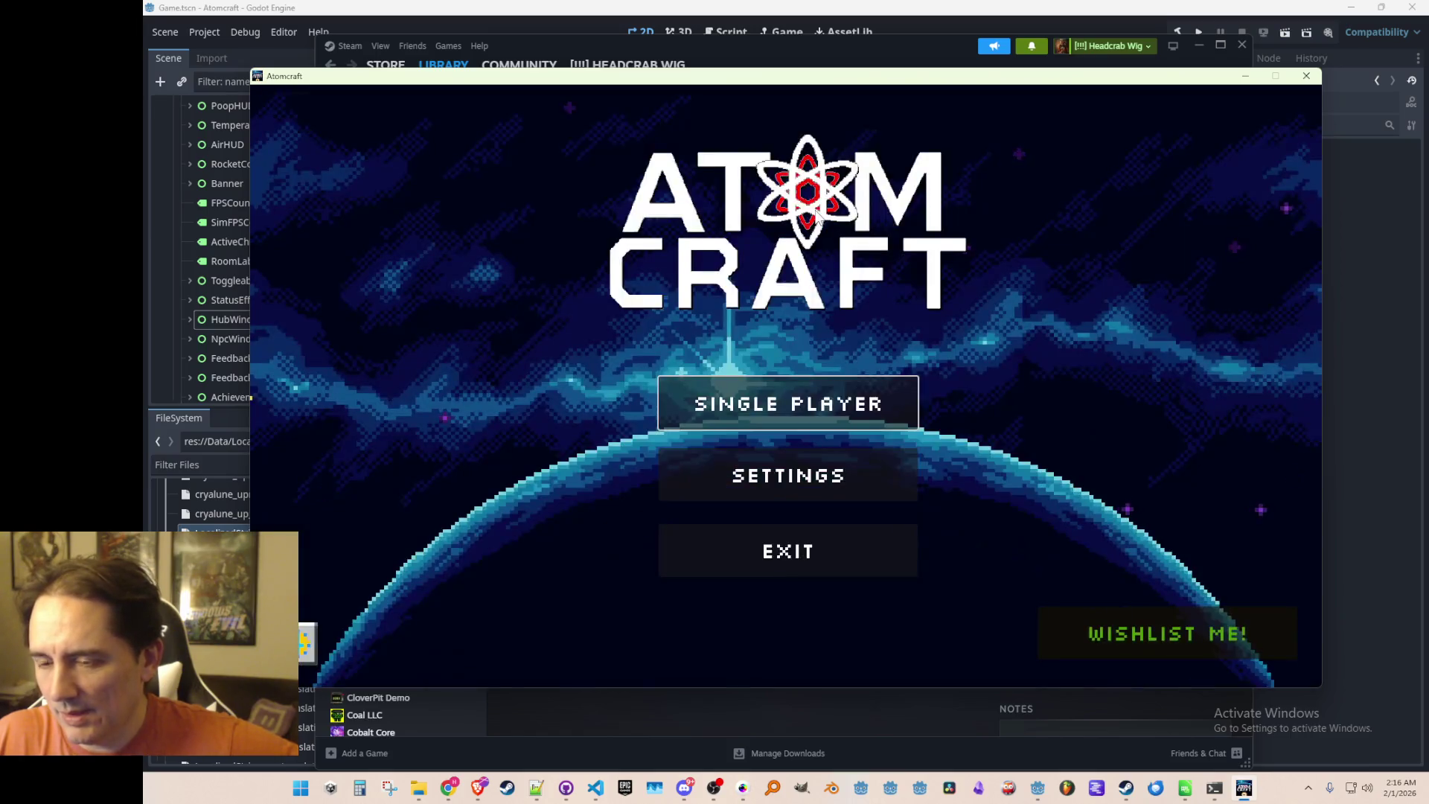
Glance at Settings, load Enchanted Odyssey with the Ludo profile, then close the game.
{"action": "left_click", "coordinate": [778, 487]}
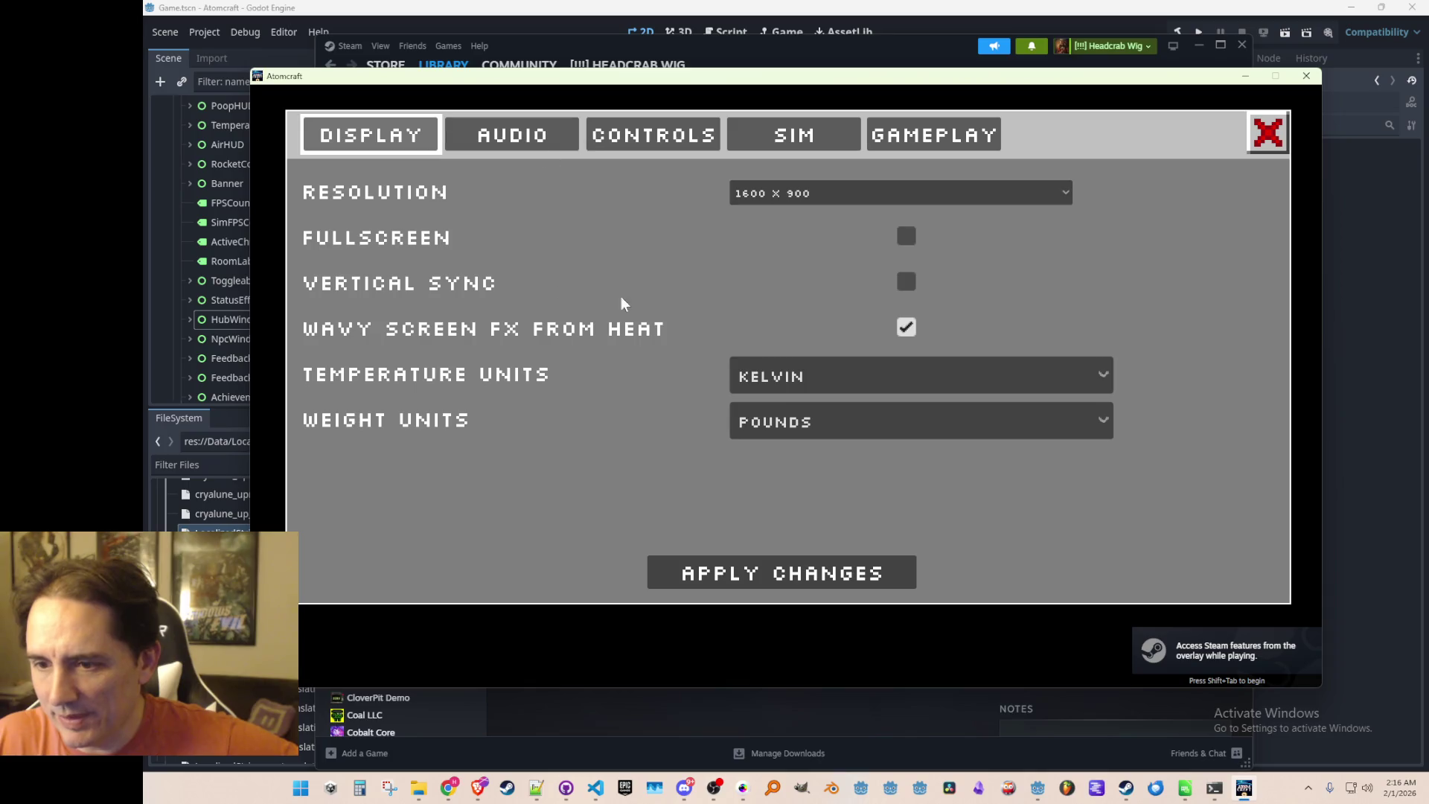
{"action": "left_click", "coordinate": [1267, 132]}
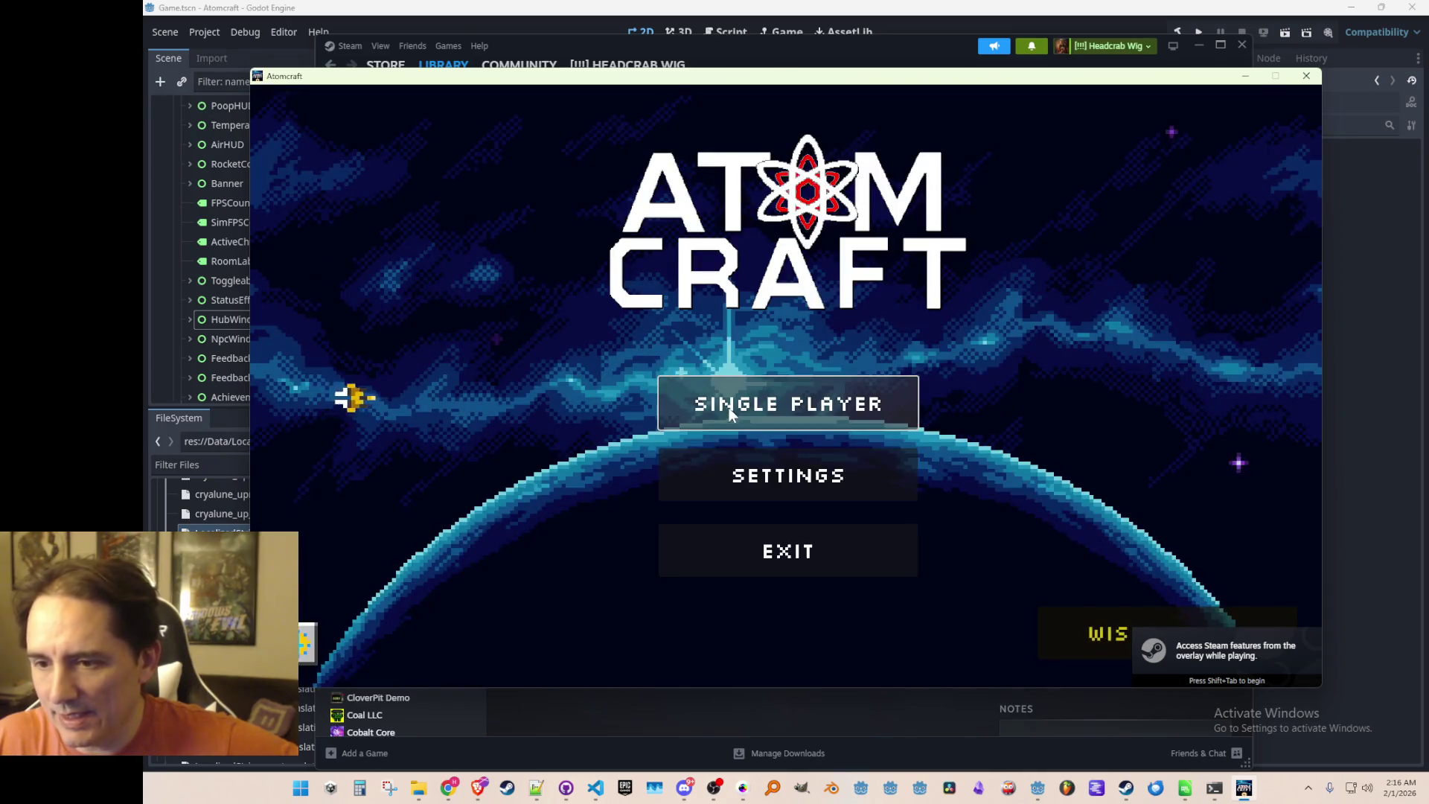
{"action": "left_click", "coordinate": [729, 414]}
{"action": "scroll", "coordinate": [745, 372], "scroll_direction": "down", "scroll_amount": 5}
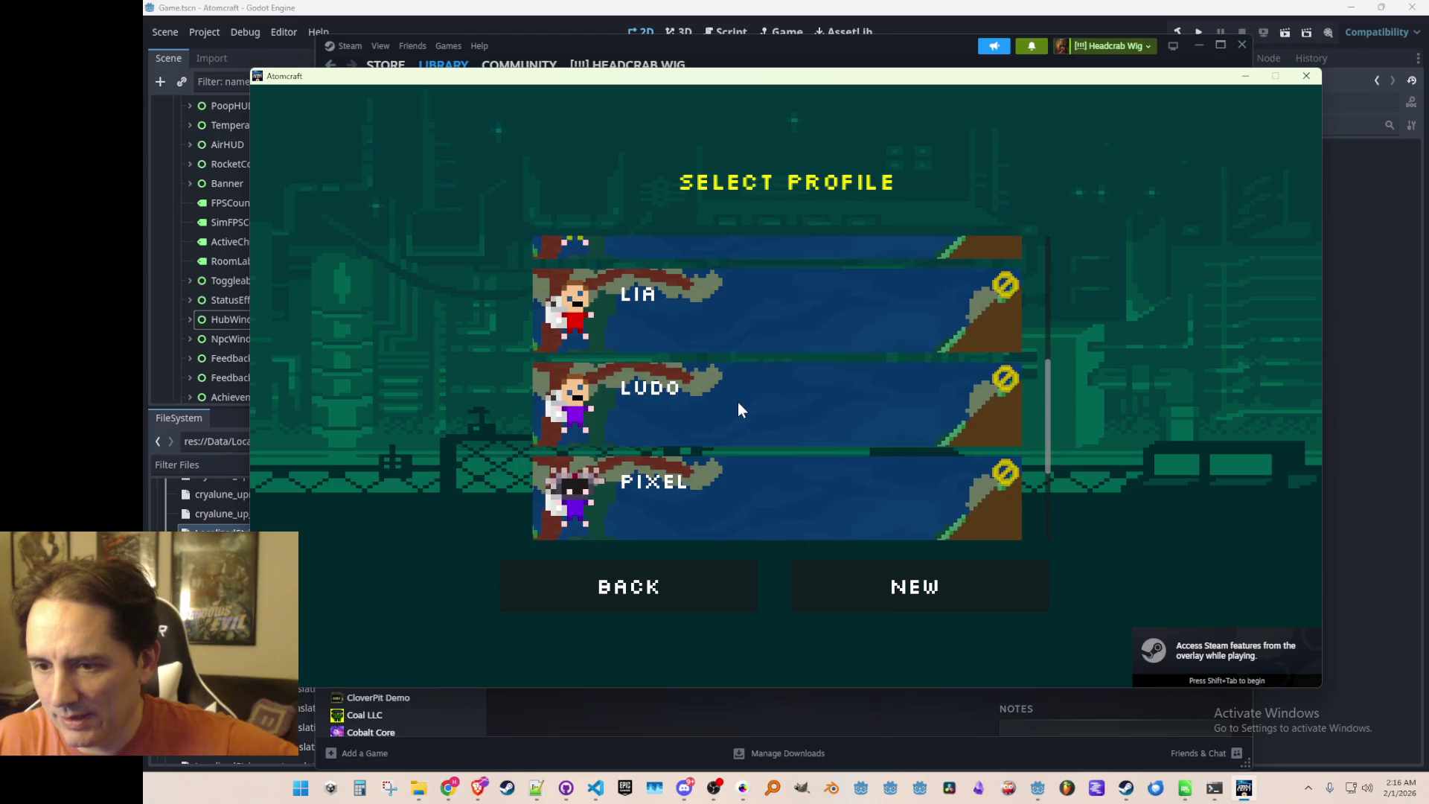
{"action": "left_click", "coordinate": [738, 402]}
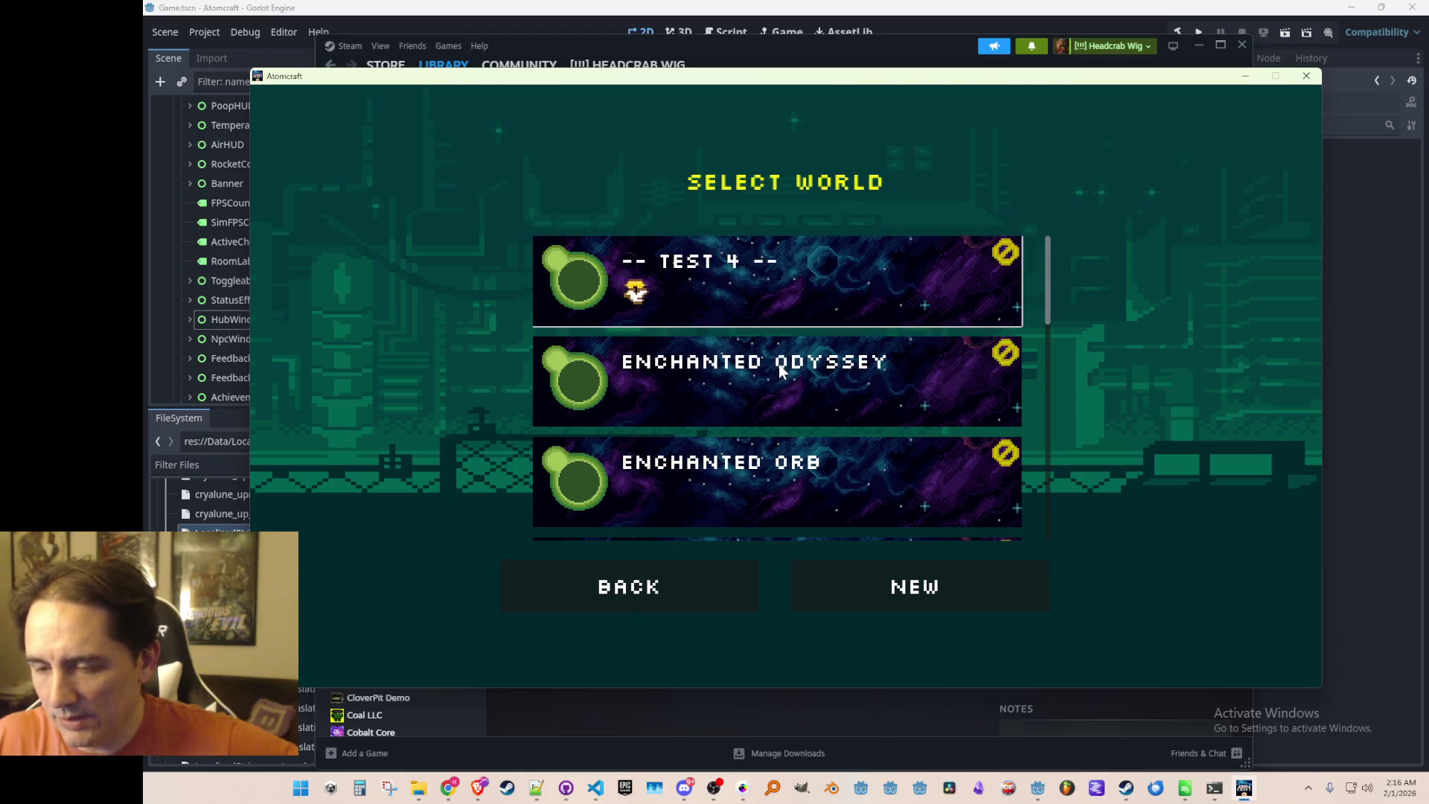
{"action": "left_click", "coordinate": [771, 370]}
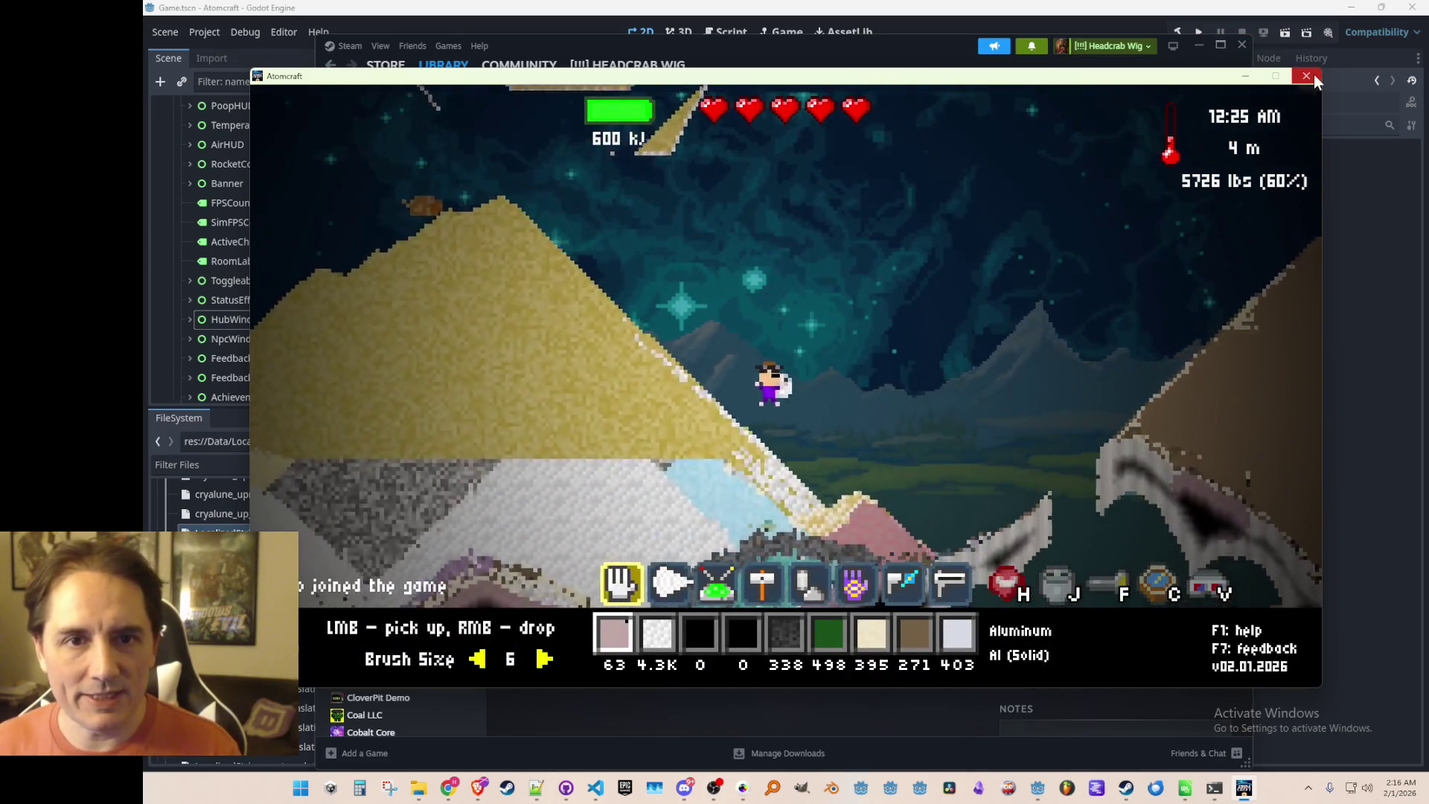
{"action": "left_click", "coordinate": [1309, 75]}
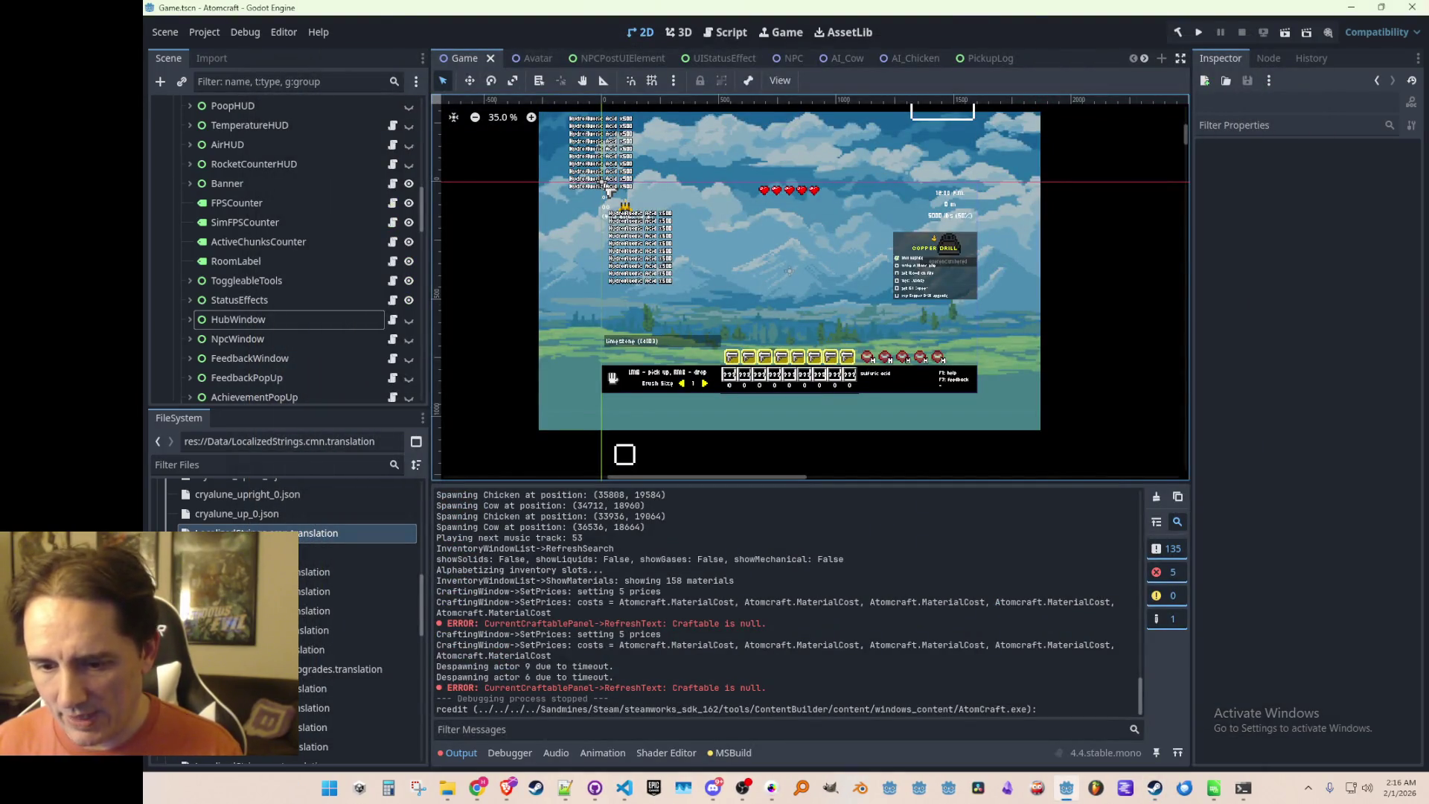
Toggle the desktop with Win+D twice, then launch Atomcraft Demo from the Steam library.
{"action": "key", "text": "super+d"}
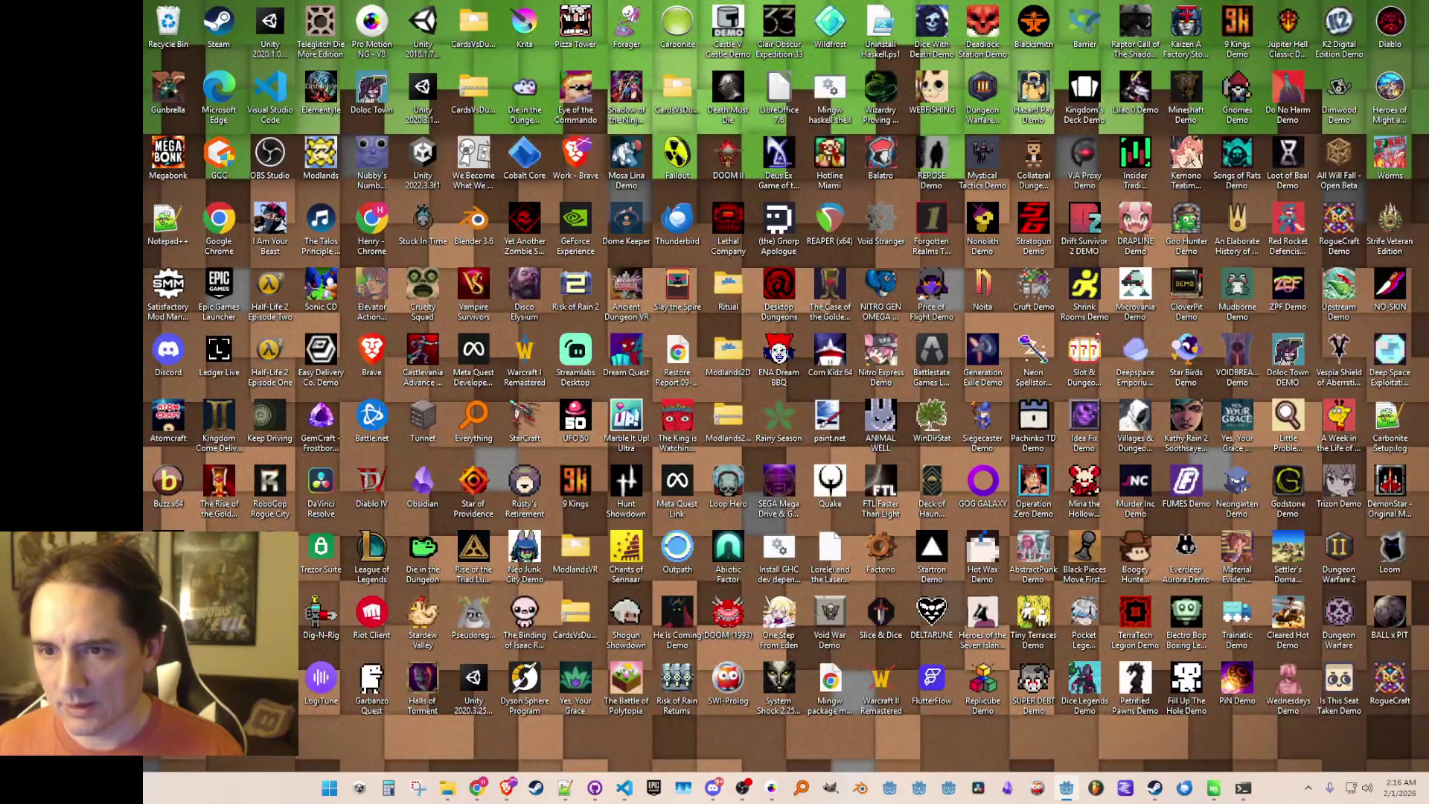
{"action": "key", "text": "super+d"}
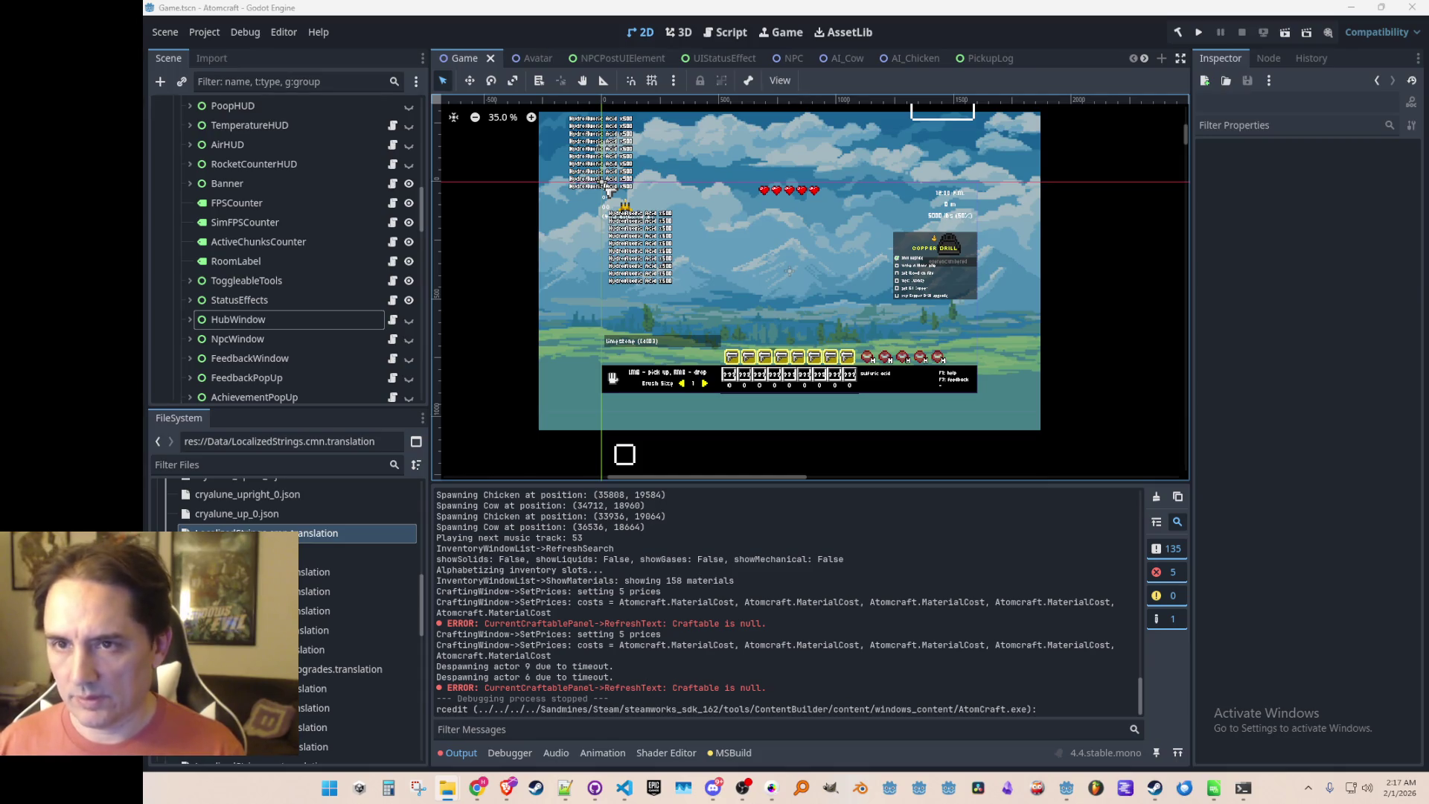
{"action": "left_click", "coordinate": [1154, 788]}
{"action": "left_click", "coordinate": [604, 332]}
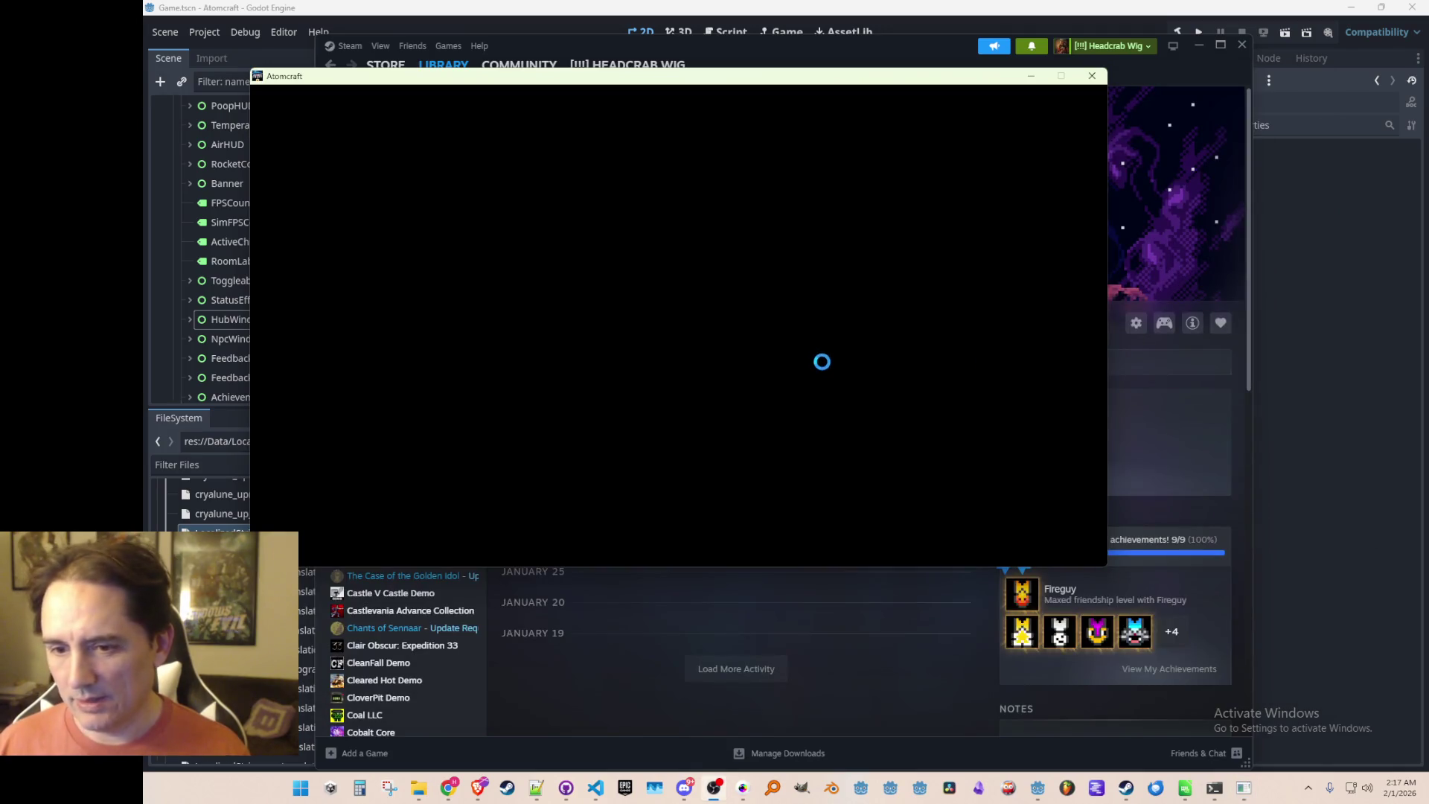
Create a new player and load the new Whispering Journey world, dismissing the welcome message.
{"action": "left_click", "coordinate": [621, 308]}
{"action": "left_click", "coordinate": [760, 449]}
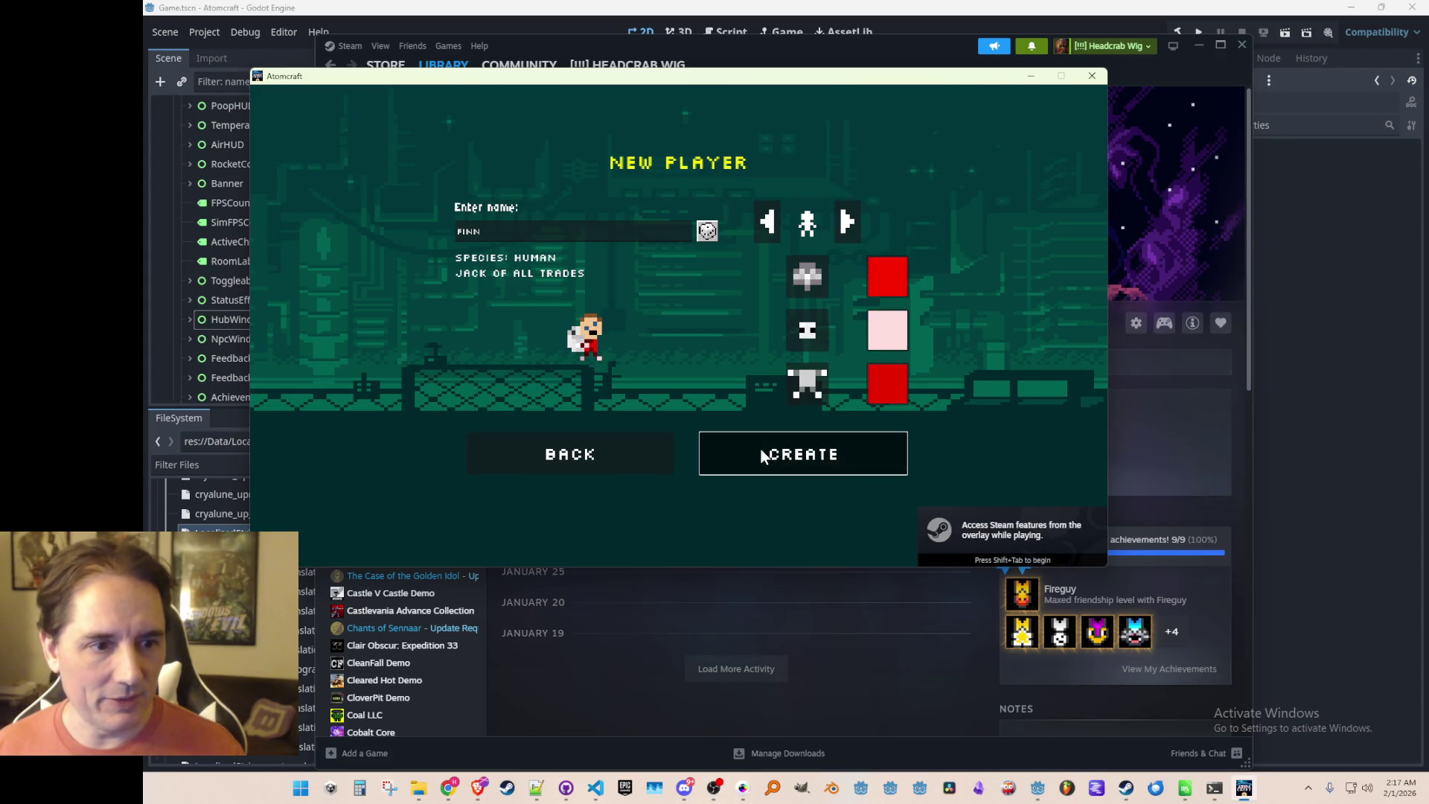
{"action": "left_click", "coordinate": [759, 459]}
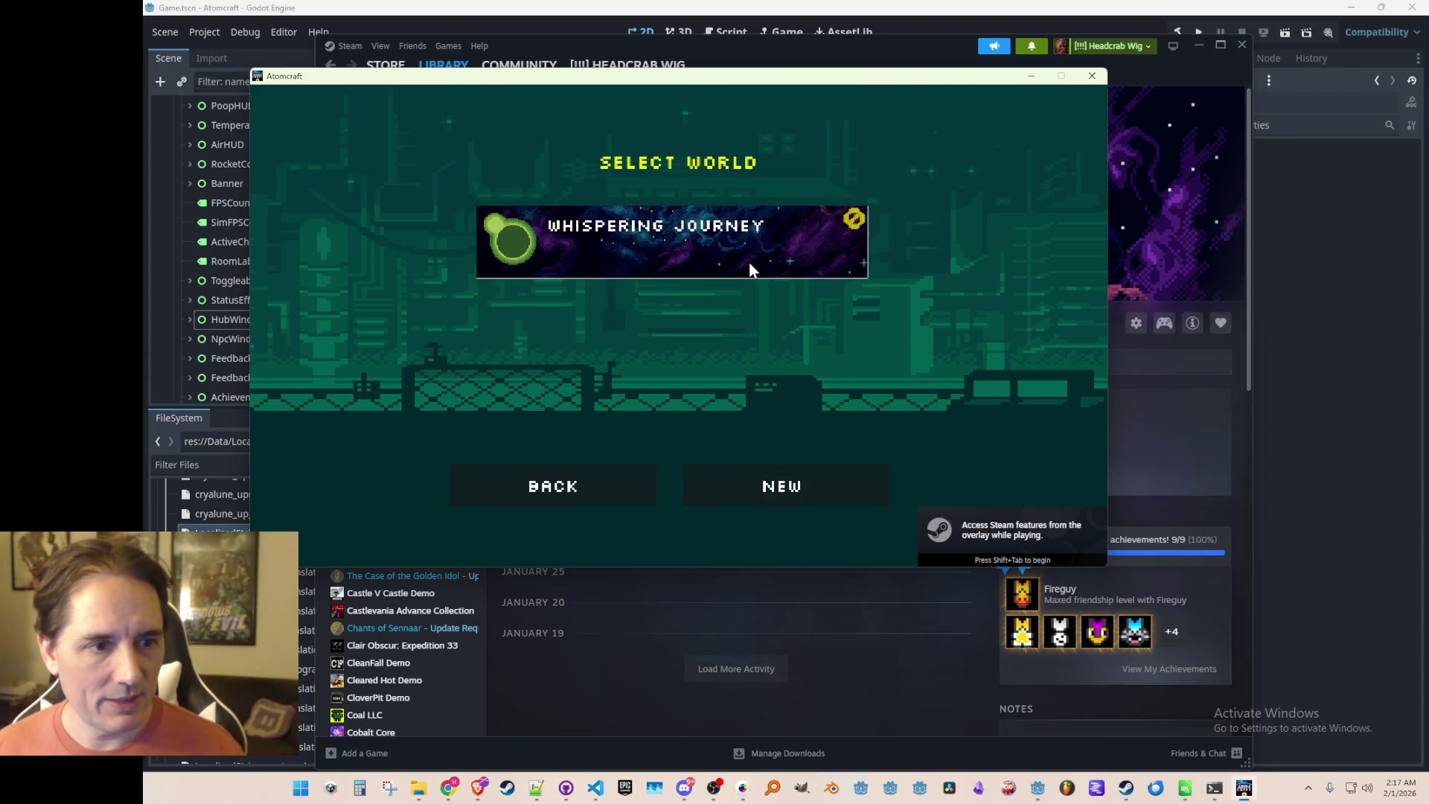
{"action": "left_click", "coordinate": [749, 262]}
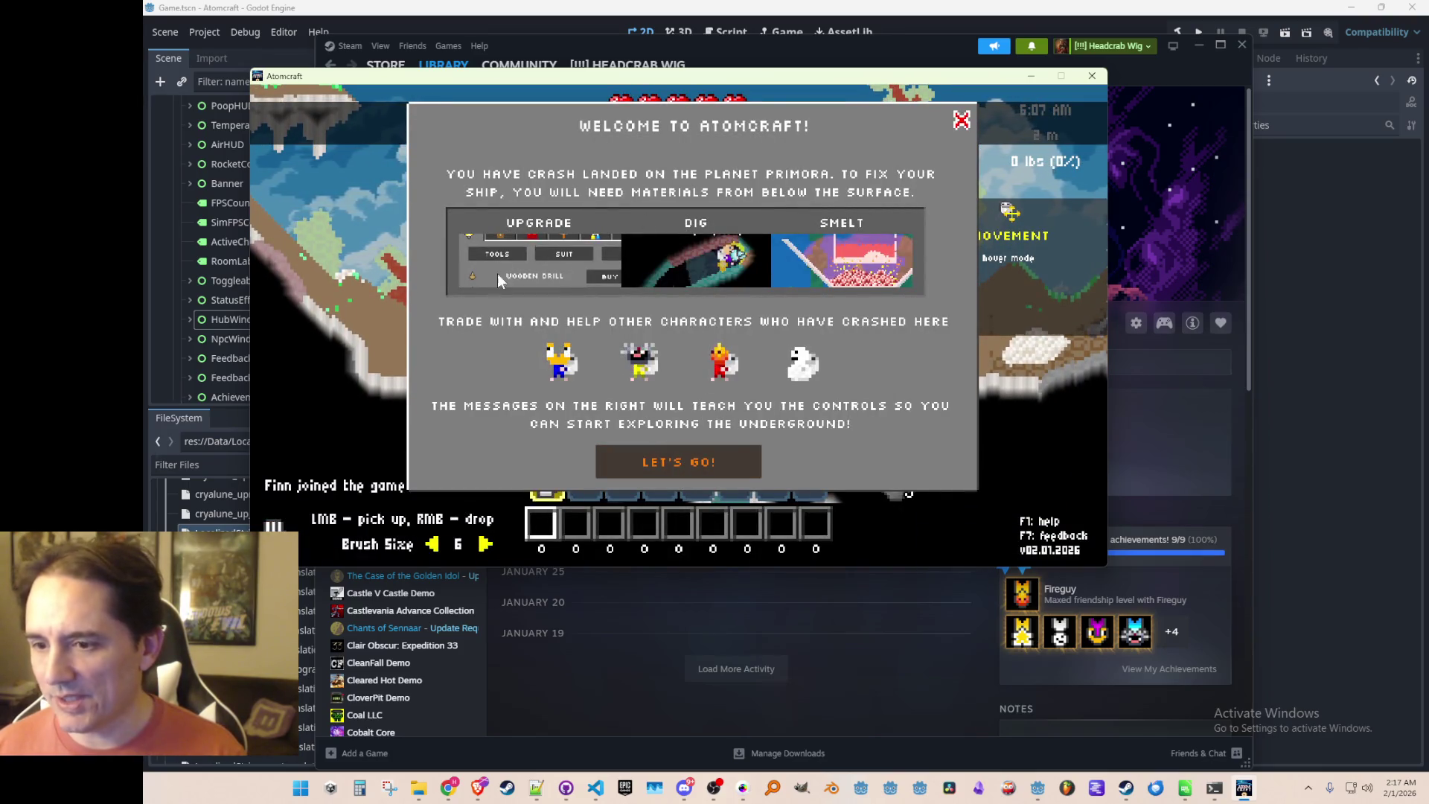
{"action": "left_click", "coordinate": [688, 472]}
Complete the movement and controls checklist (fly, W/A/S/D, E/Q tools, materials), then quit.
{"action": "key", "text": "f"}
{"action": "key", "text": "w"}
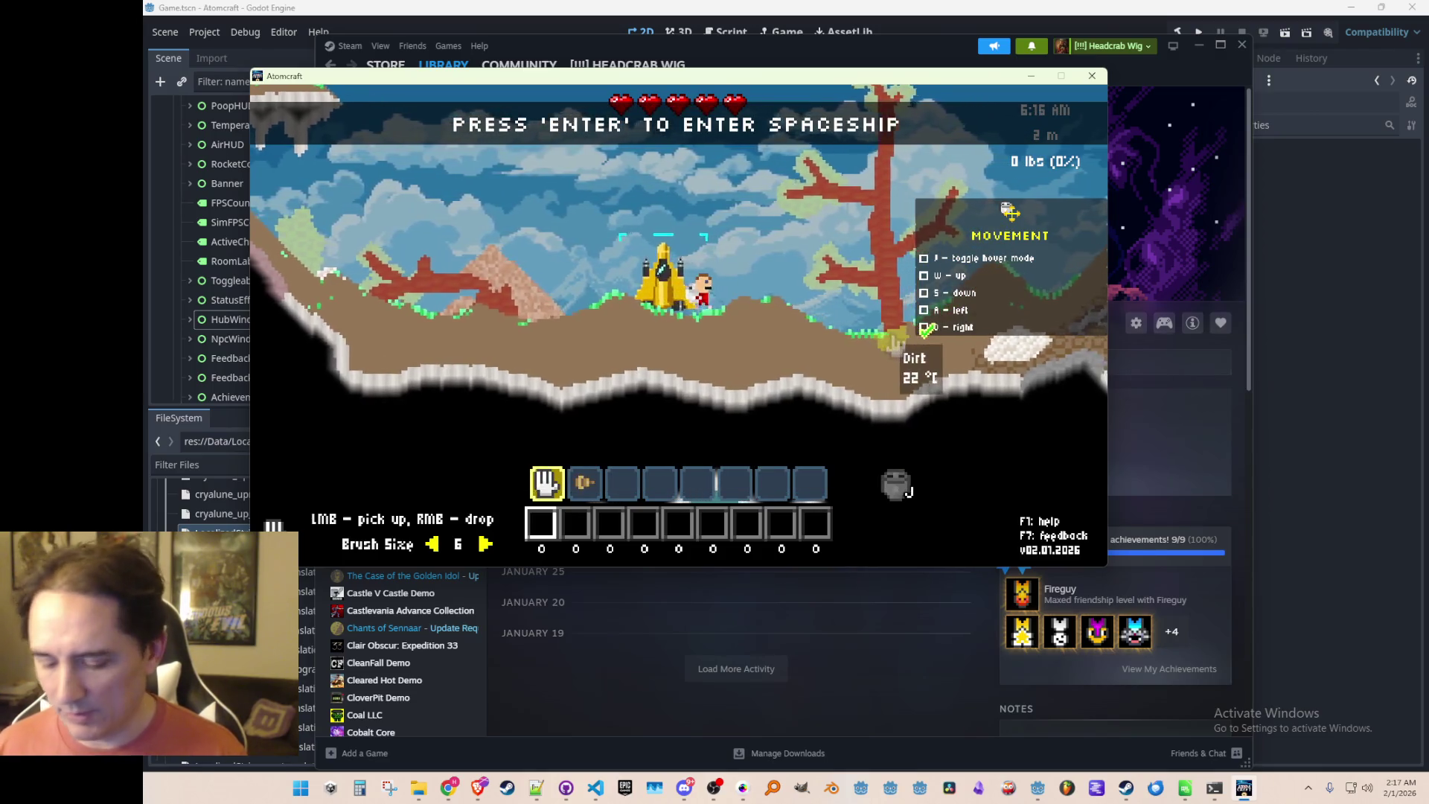
{"action": "key", "text": "s"}
{"action": "key", "text": "a"}
{"action": "key", "text": "e"}
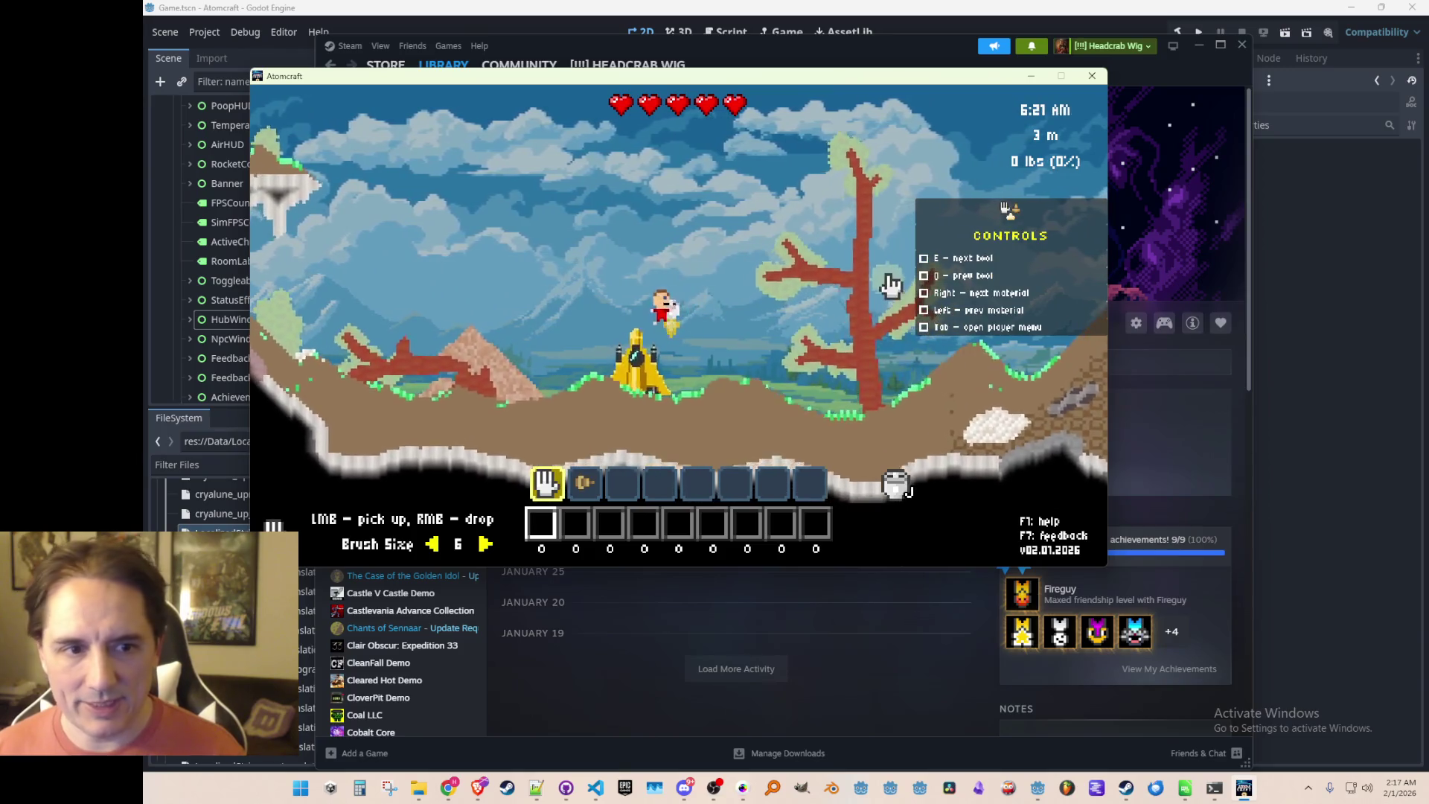
{"action": "key", "text": "q"}
{"action": "key", "text": "Right"}
{"action": "key", "text": "Left"}
{"action": "key", "text": "Tab"}
{"action": "key", "text": "Tab"}
{"action": "key", "text": "a"}
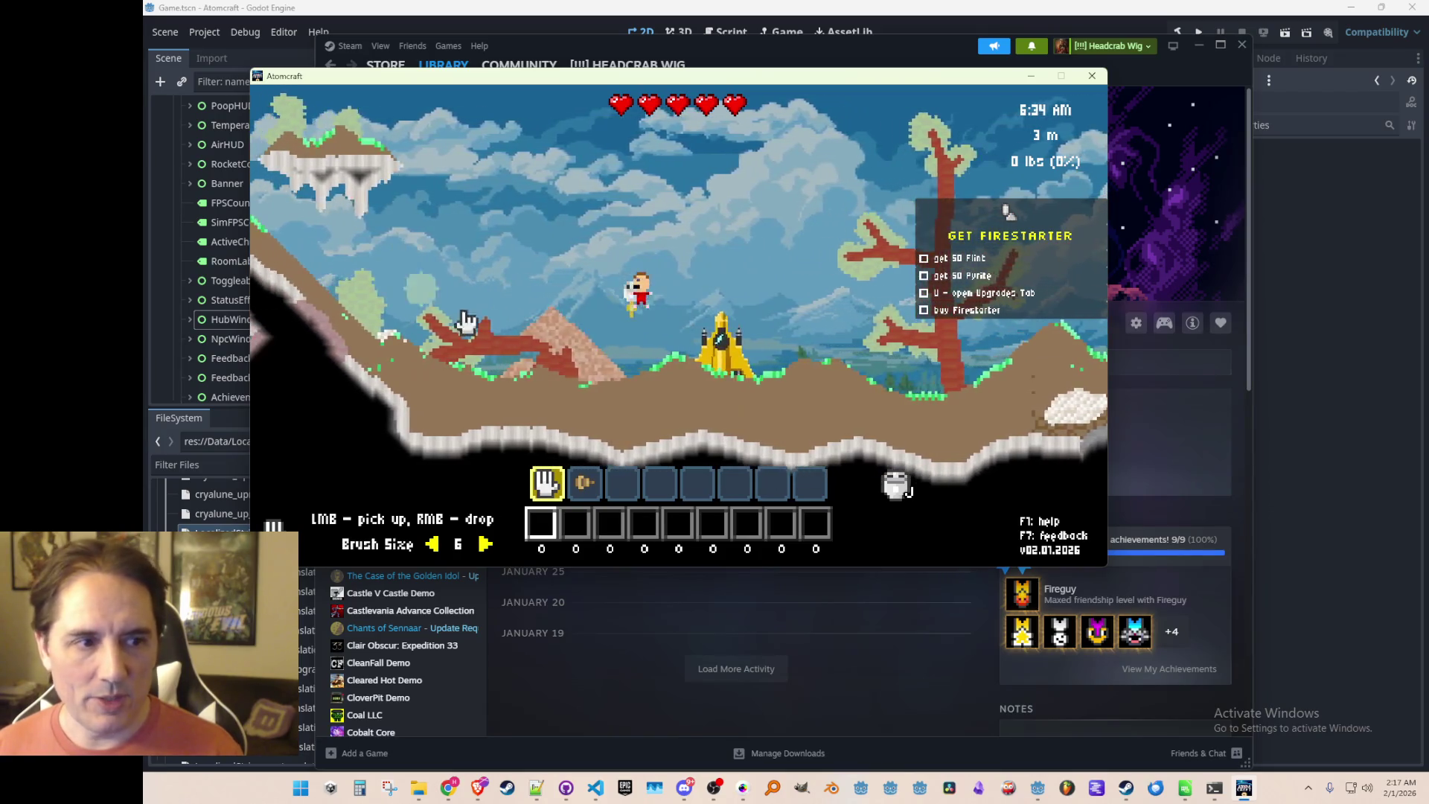
{"action": "key", "text": "d"}
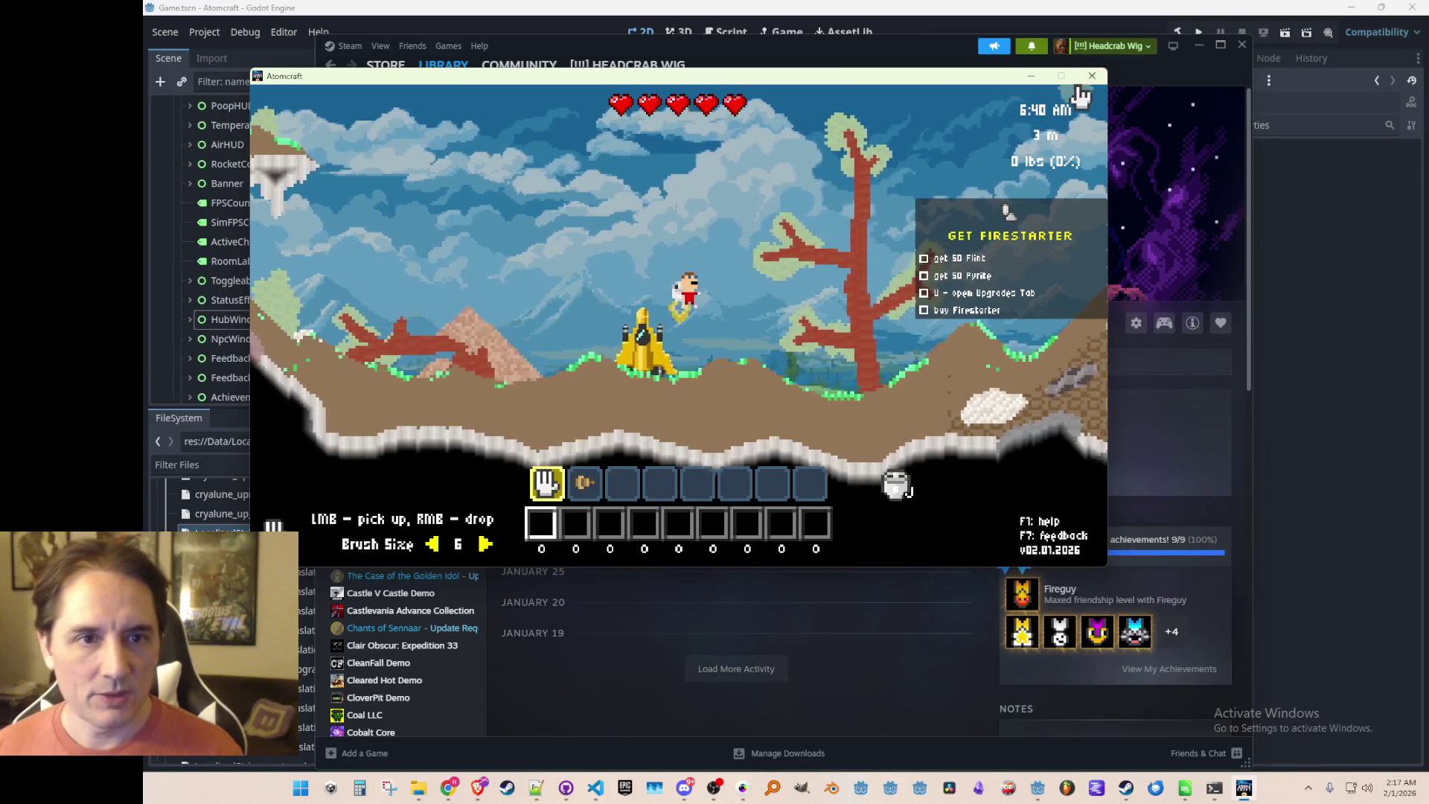
{"action": "left_click", "coordinate": [1091, 76]}
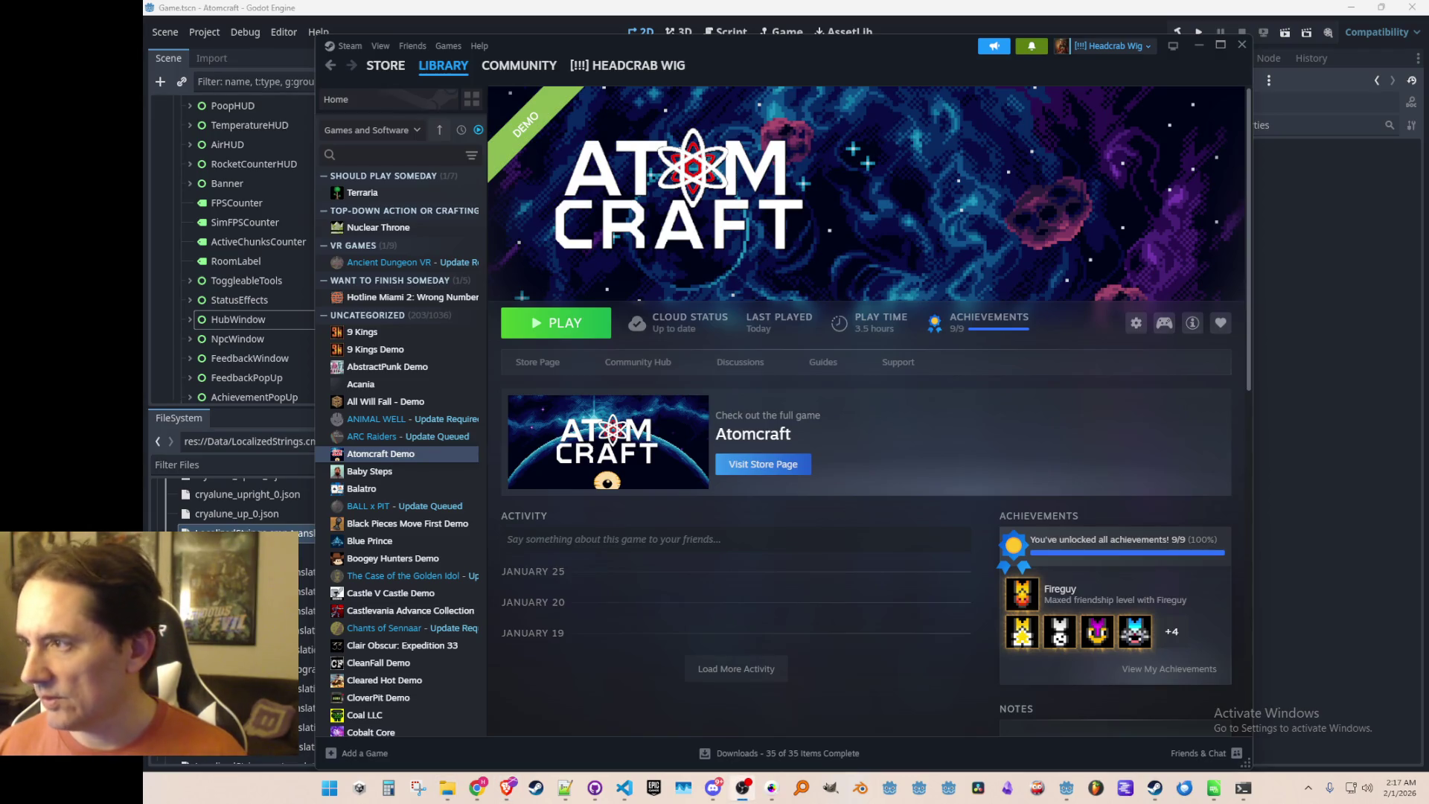
Minimize Steam to reveal the Godot editor's Game scene.
{"action": "left_click", "coordinate": [1198, 45]}
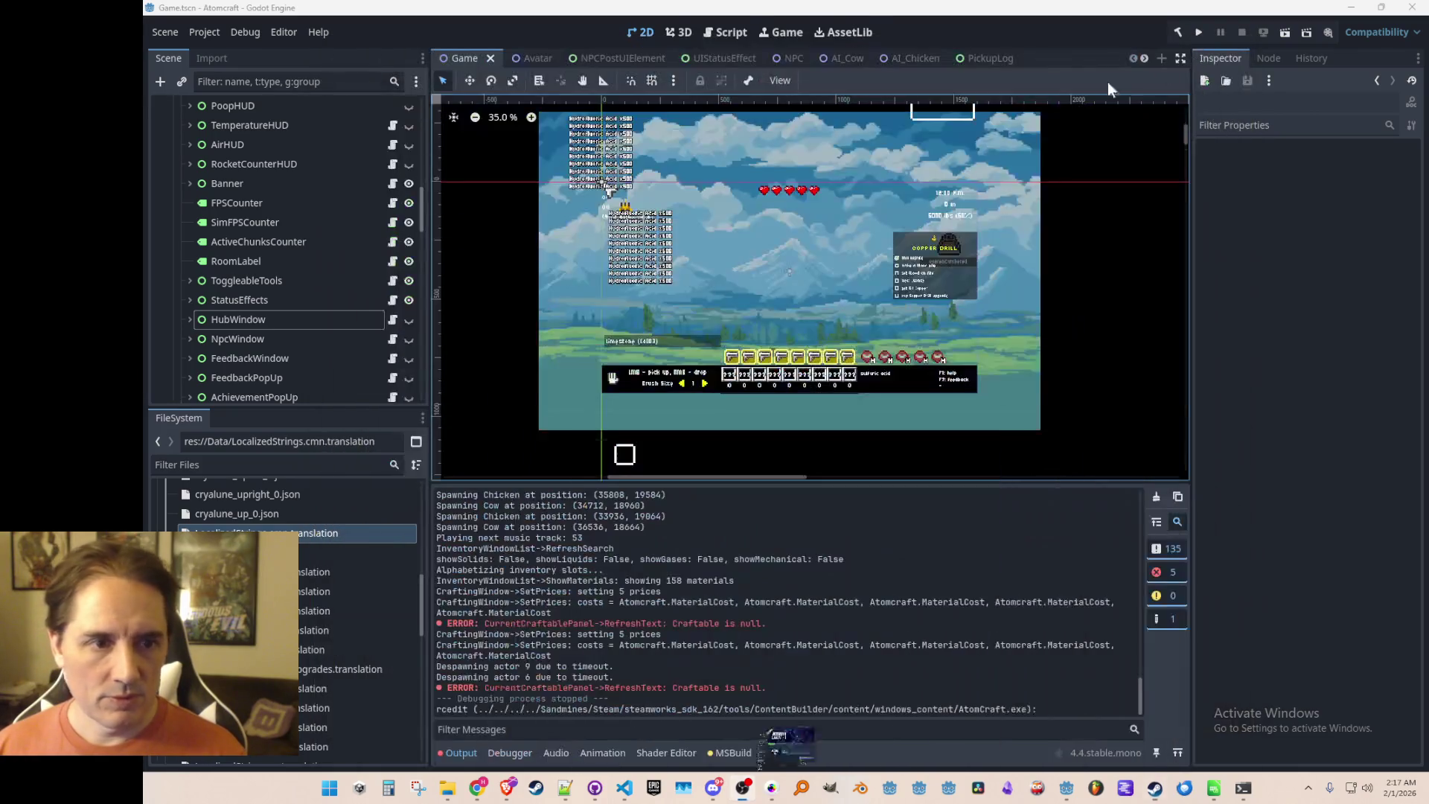
{"action": "scroll", "coordinate": [822, 305], "scroll_direction": "up", "scroll_amount": 1}
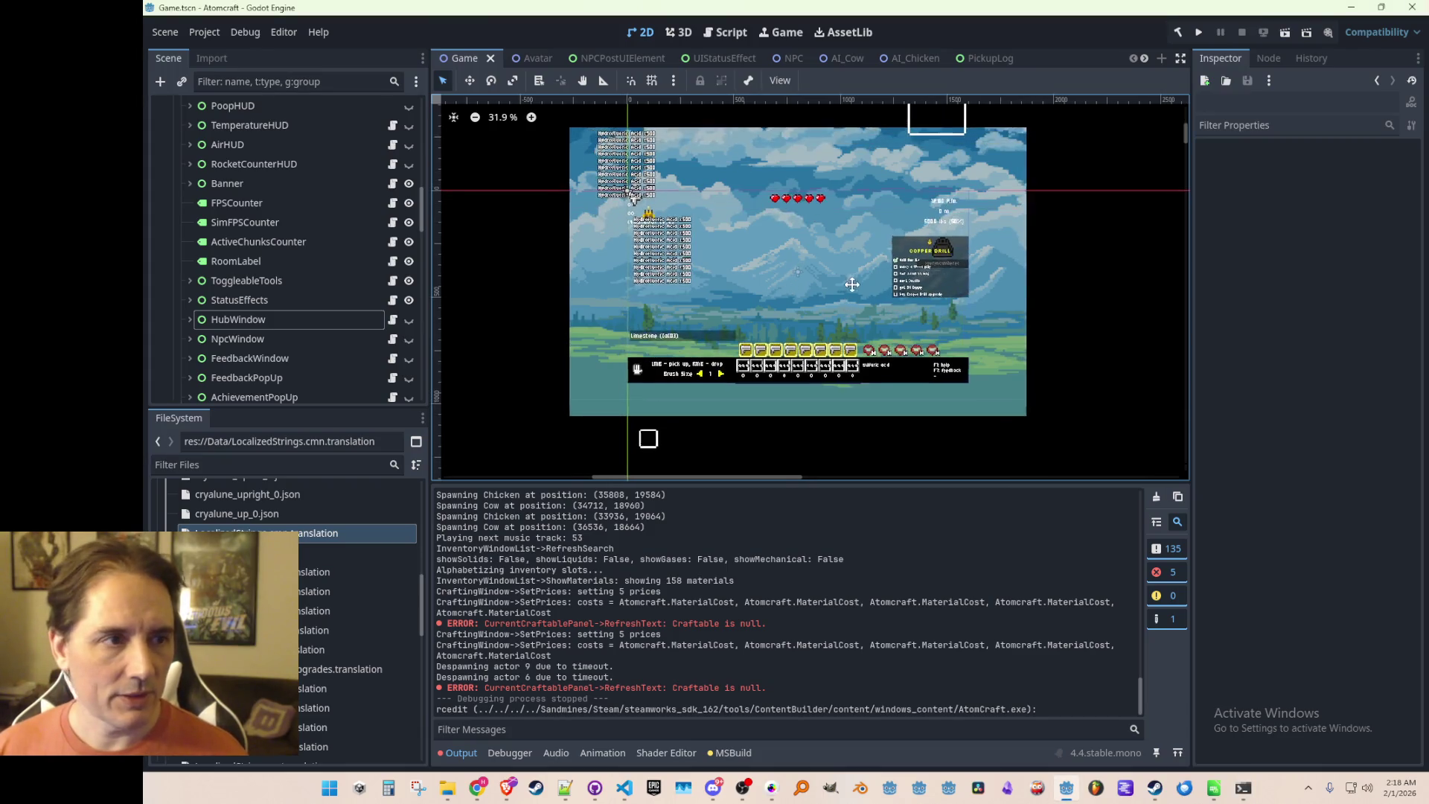
Open and close the Project > Export settings in Godot.
{"action": "left_click", "coordinate": [208, 32]}
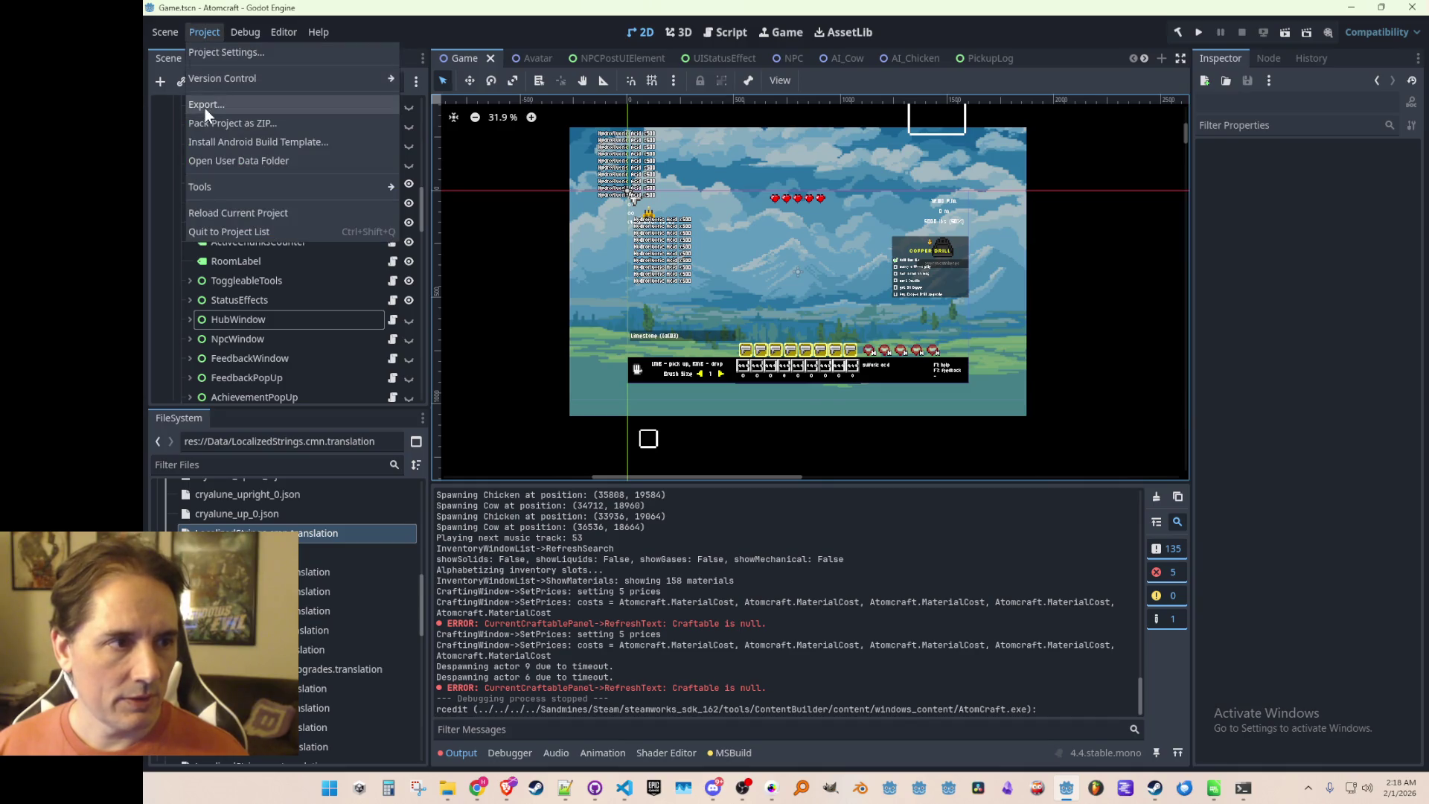
{"action": "left_click", "coordinate": [204, 108]}
{"action": "left_click", "coordinate": [1069, 583]}
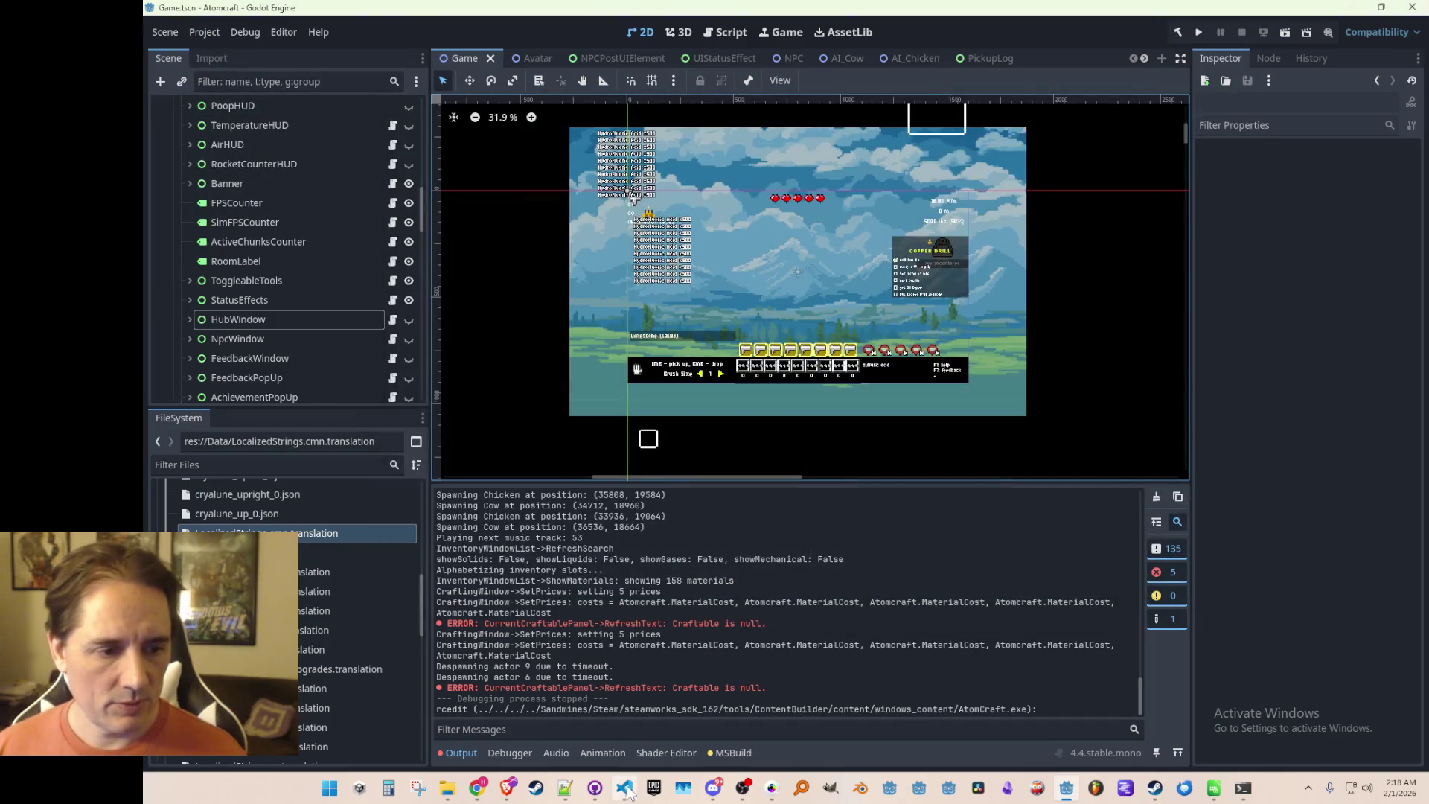
Change line 7 of Consts.cs to GameVersion.ItchioDemo, save it, and return to Godot.
{"action": "left_click", "coordinate": [624, 787]}
{"action": "double_click", "coordinate": [898, 289]}
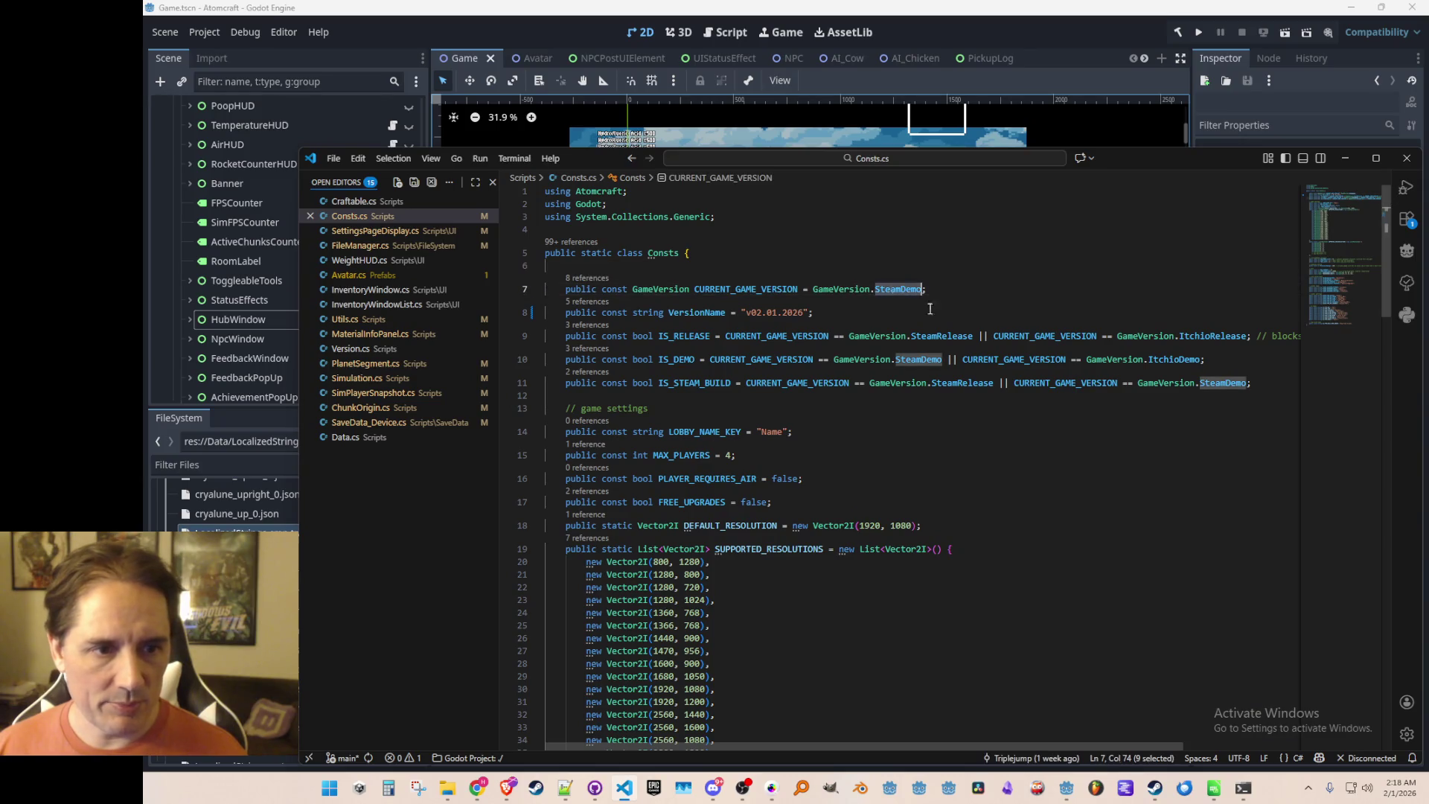
{"action": "type", "text": "Itch"}
{"action": "key", "text": "Tab"}
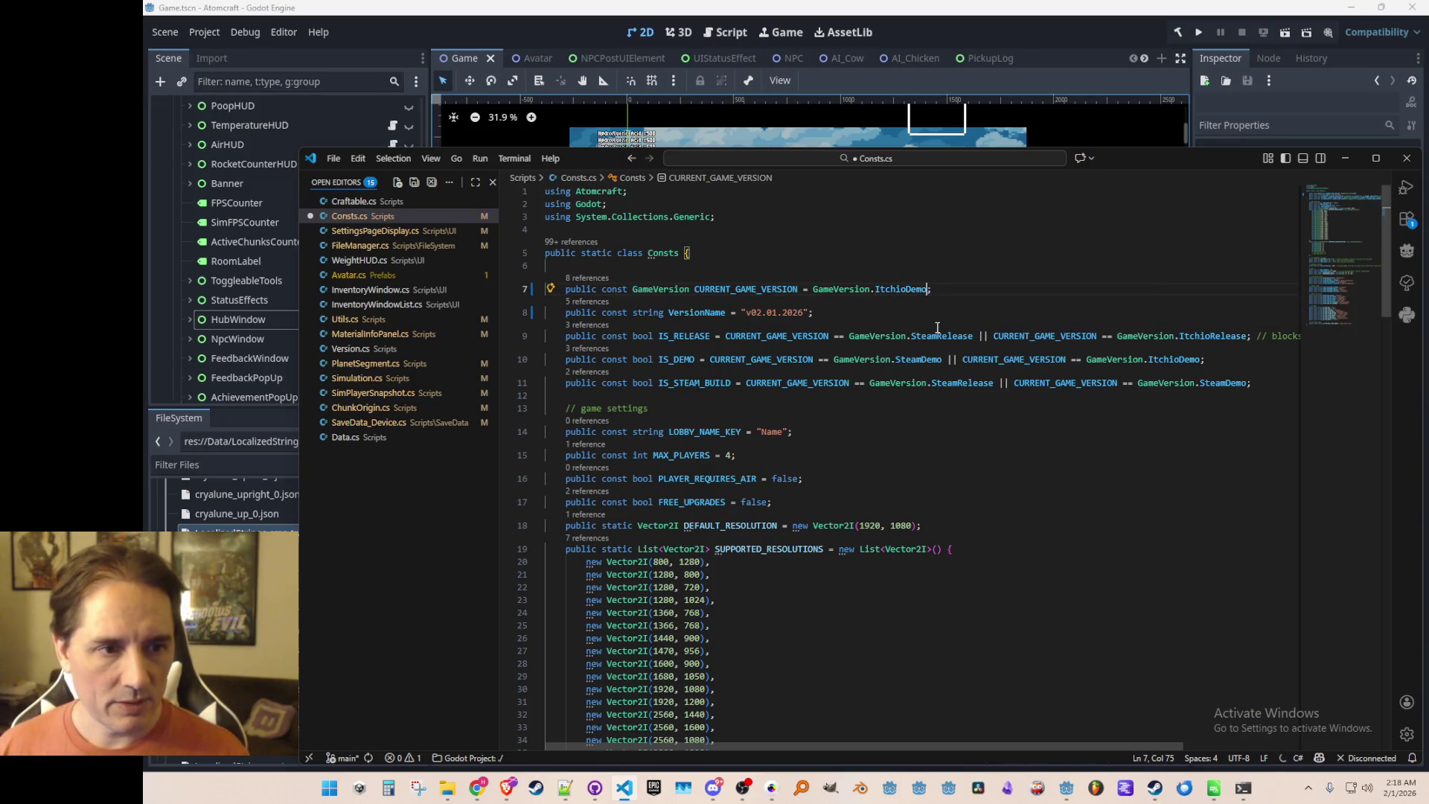
{"action": "key", "text": "ctrl+s"}
{"action": "key", "text": "Up"}
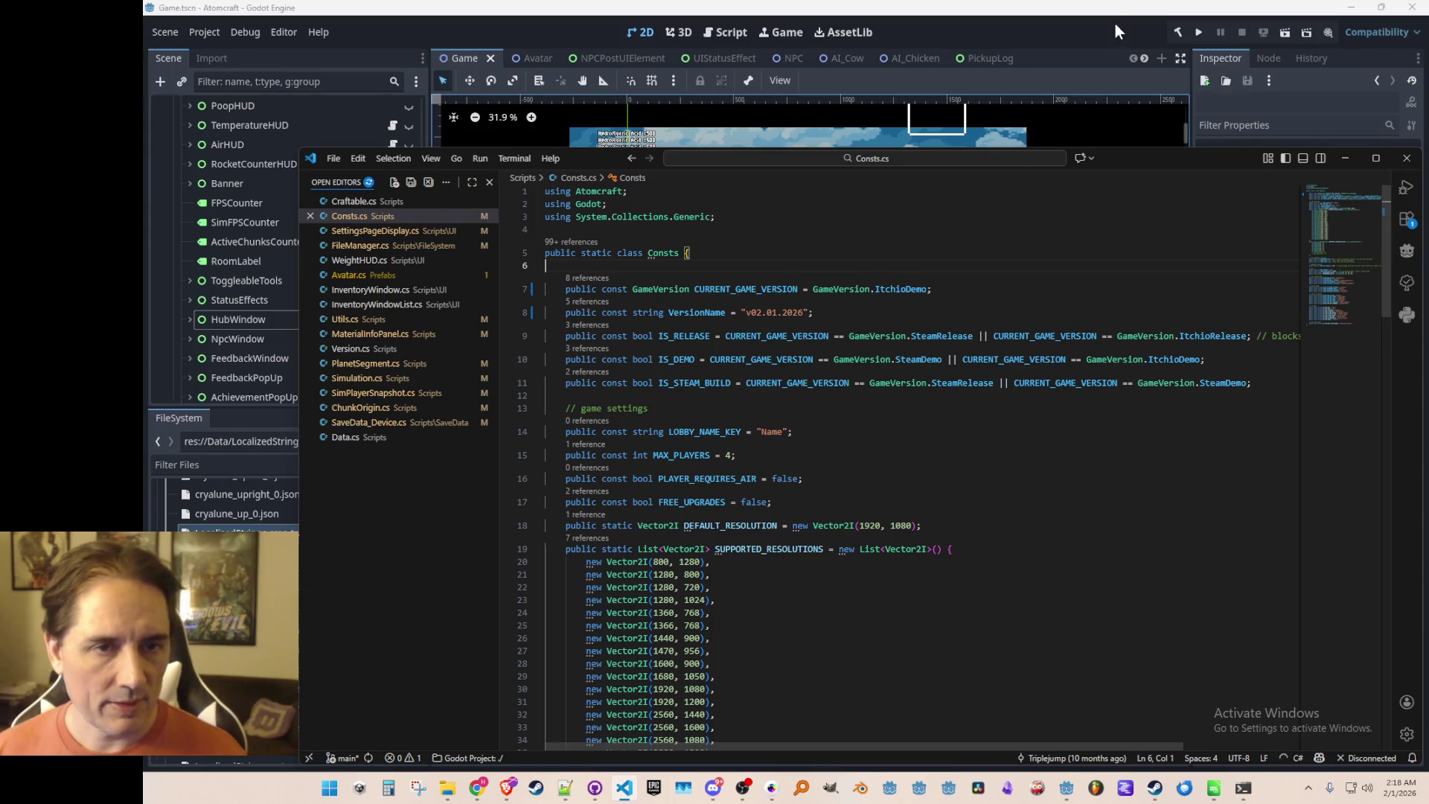
{"action": "left_click", "coordinate": [1146, 38]}
{"action": "left_click", "coordinate": [204, 32]}
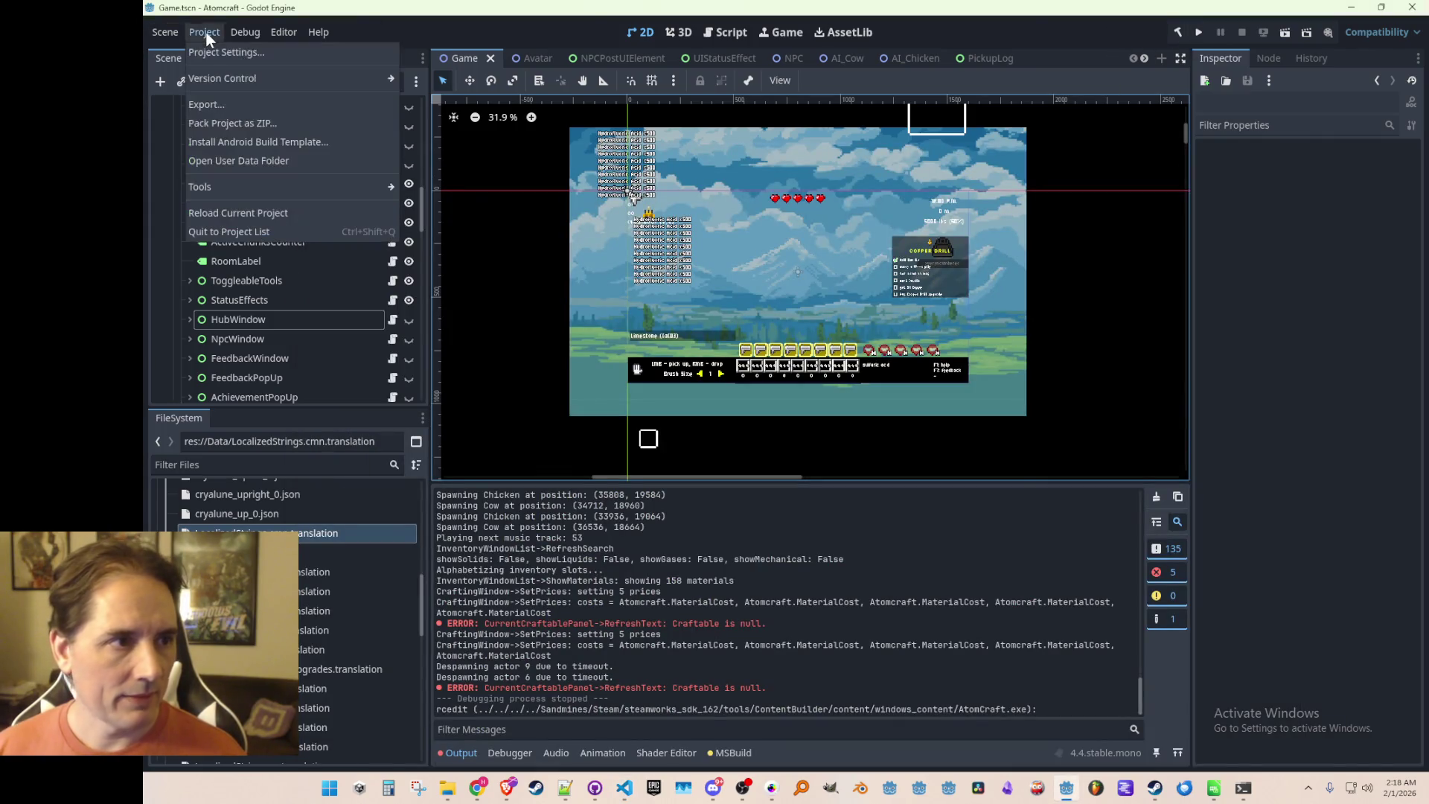
Re-export the Windows Desktop build over AtomCraft.exe, then reveal the desktop.
{"action": "left_click", "coordinate": [203, 113]}
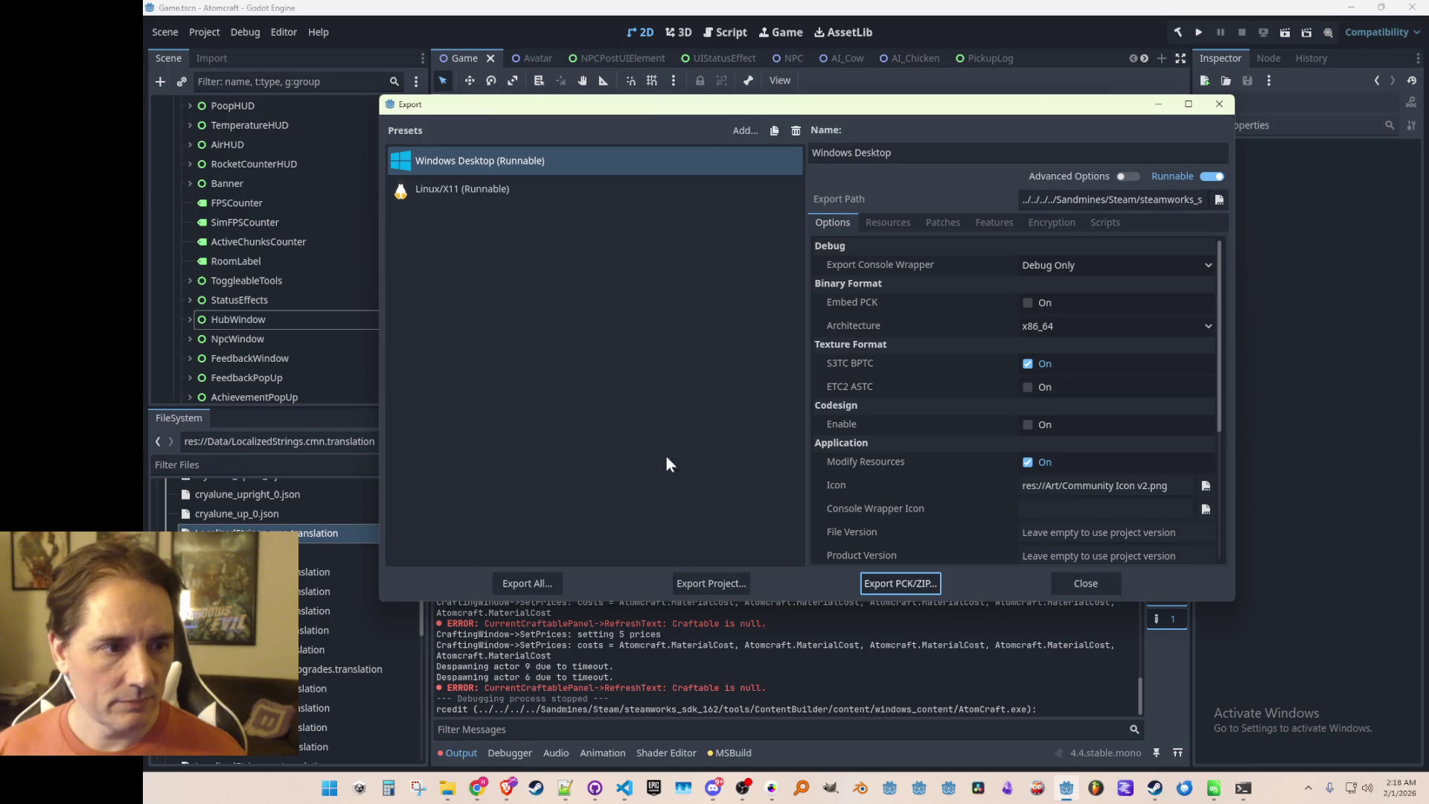
{"action": "left_click", "coordinate": [706, 585]}
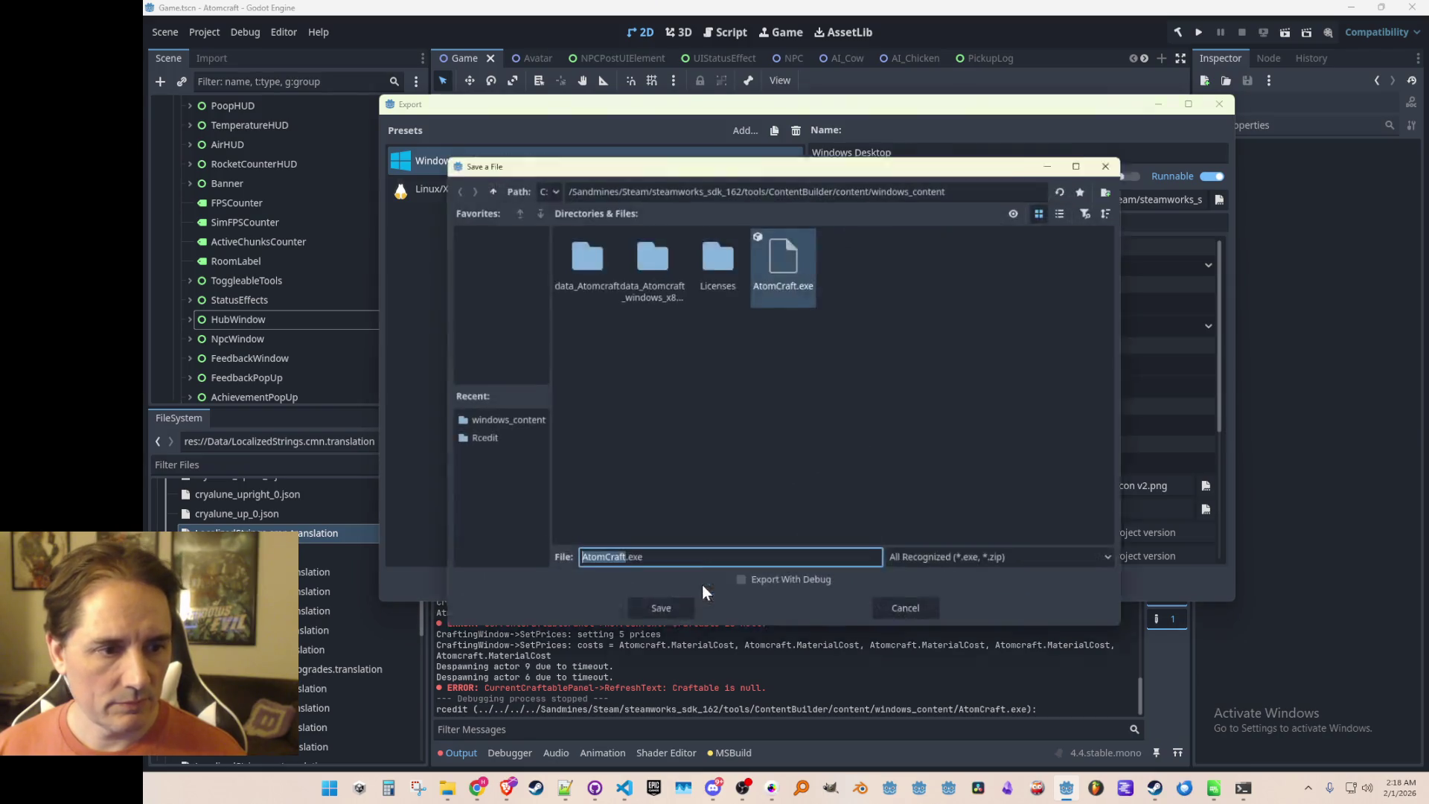
{"action": "left_click", "coordinate": [668, 619]}
{"action": "left_click", "coordinate": [685, 419]}
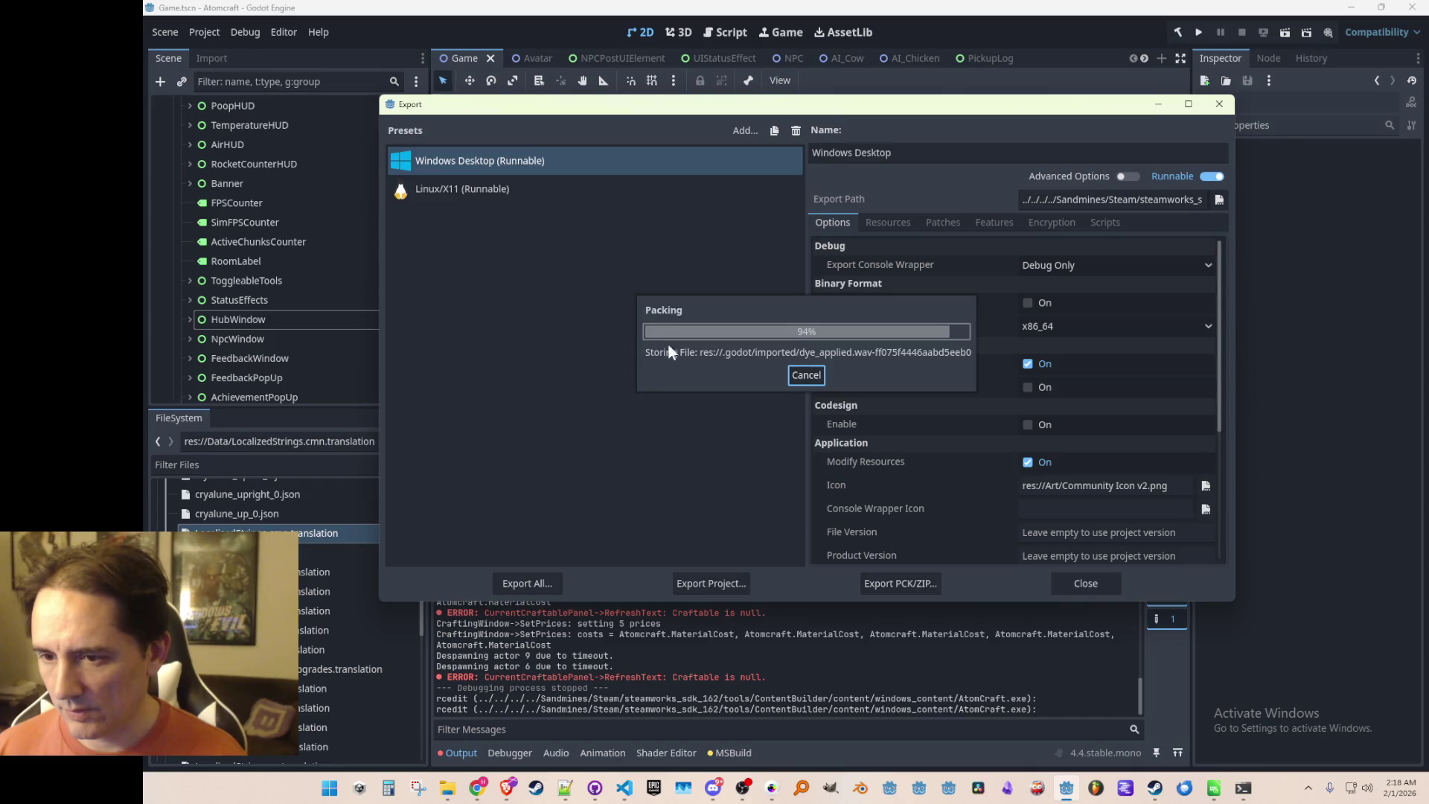
{"action": "left_click", "coordinate": [1074, 583]}
{"action": "key", "text": "super+d"}
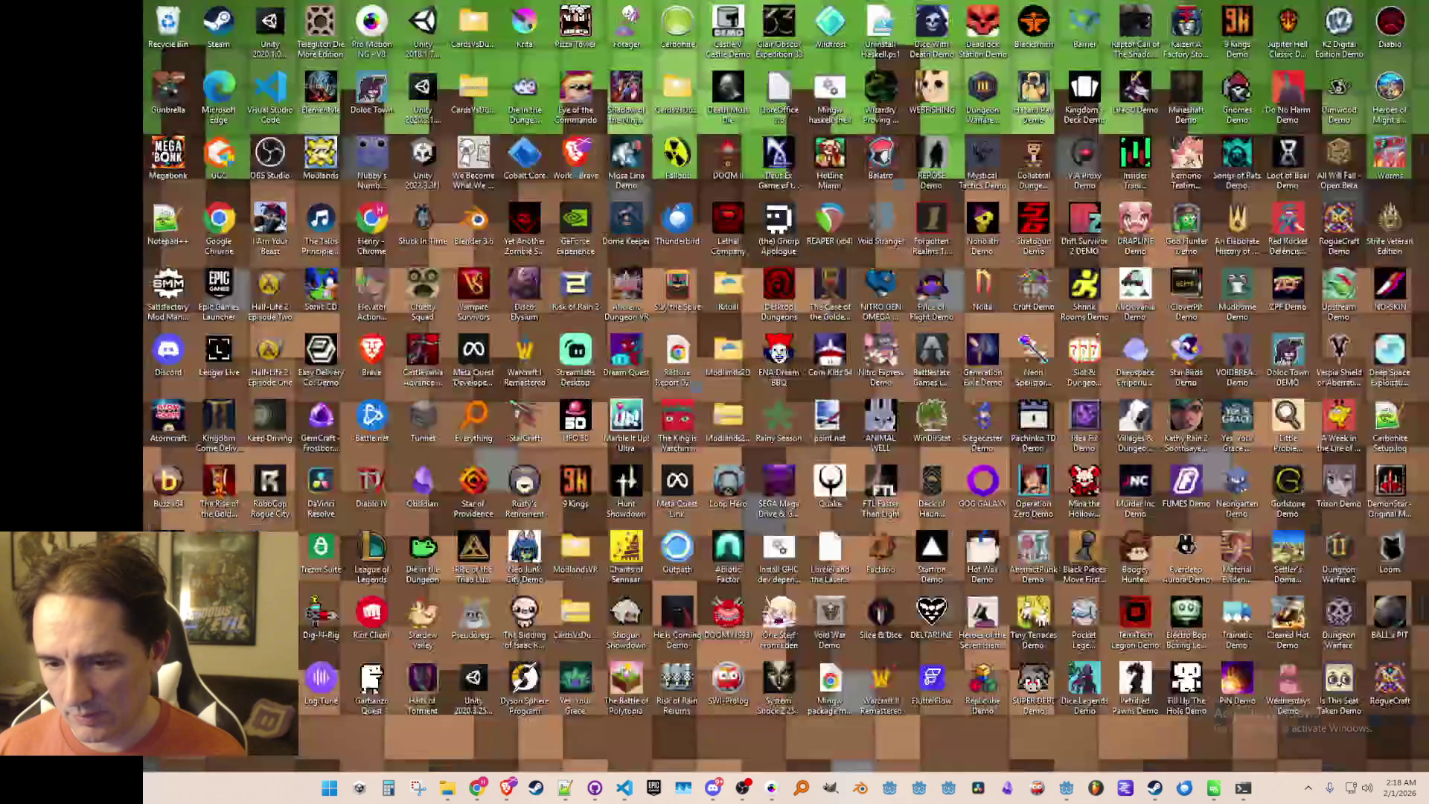
Restore the Godot editor with the Game scene in front of the desktop.
{"action": "key", "text": "super+d"}
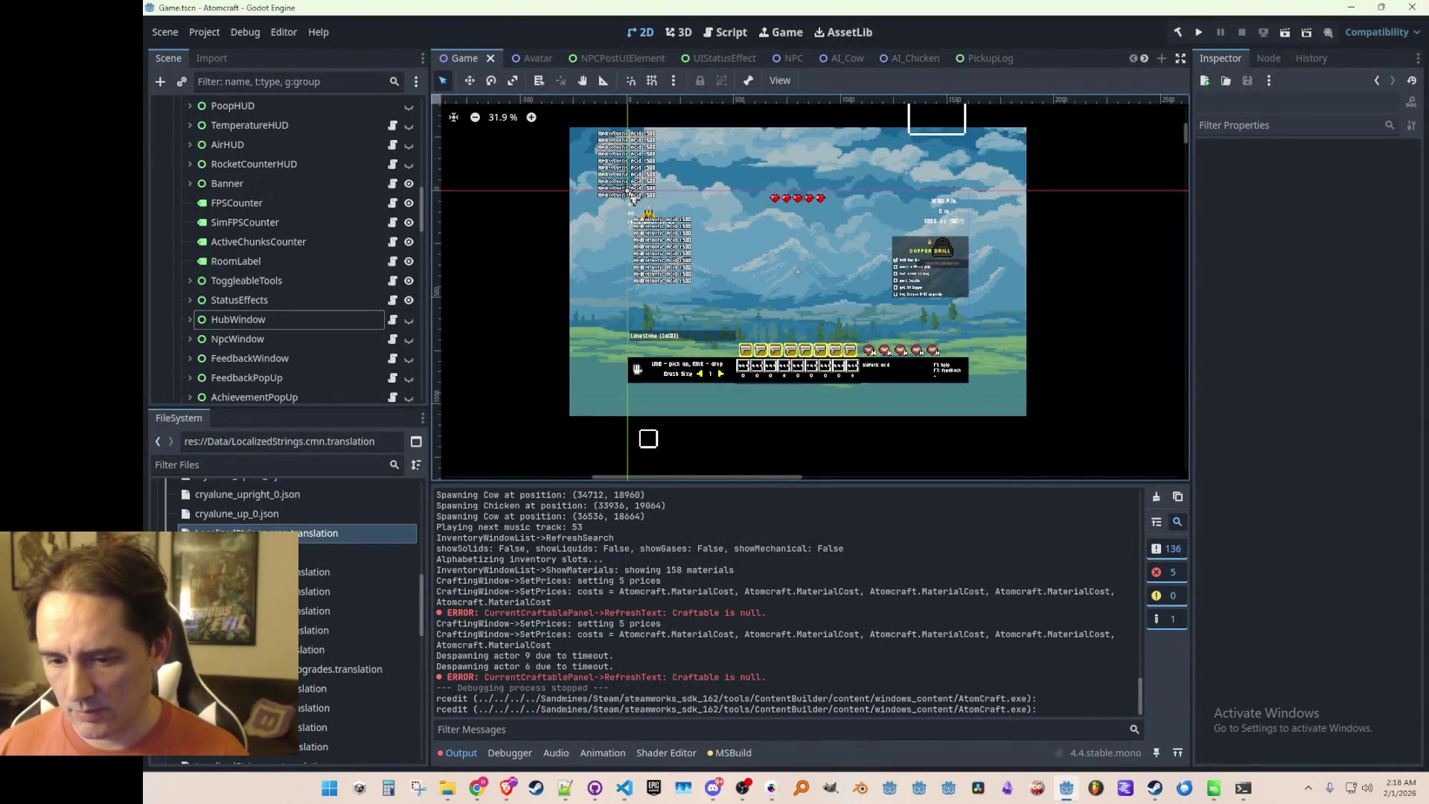
{"action": "key", "text": "super+d"}
{"action": "key", "text": "super+d"}
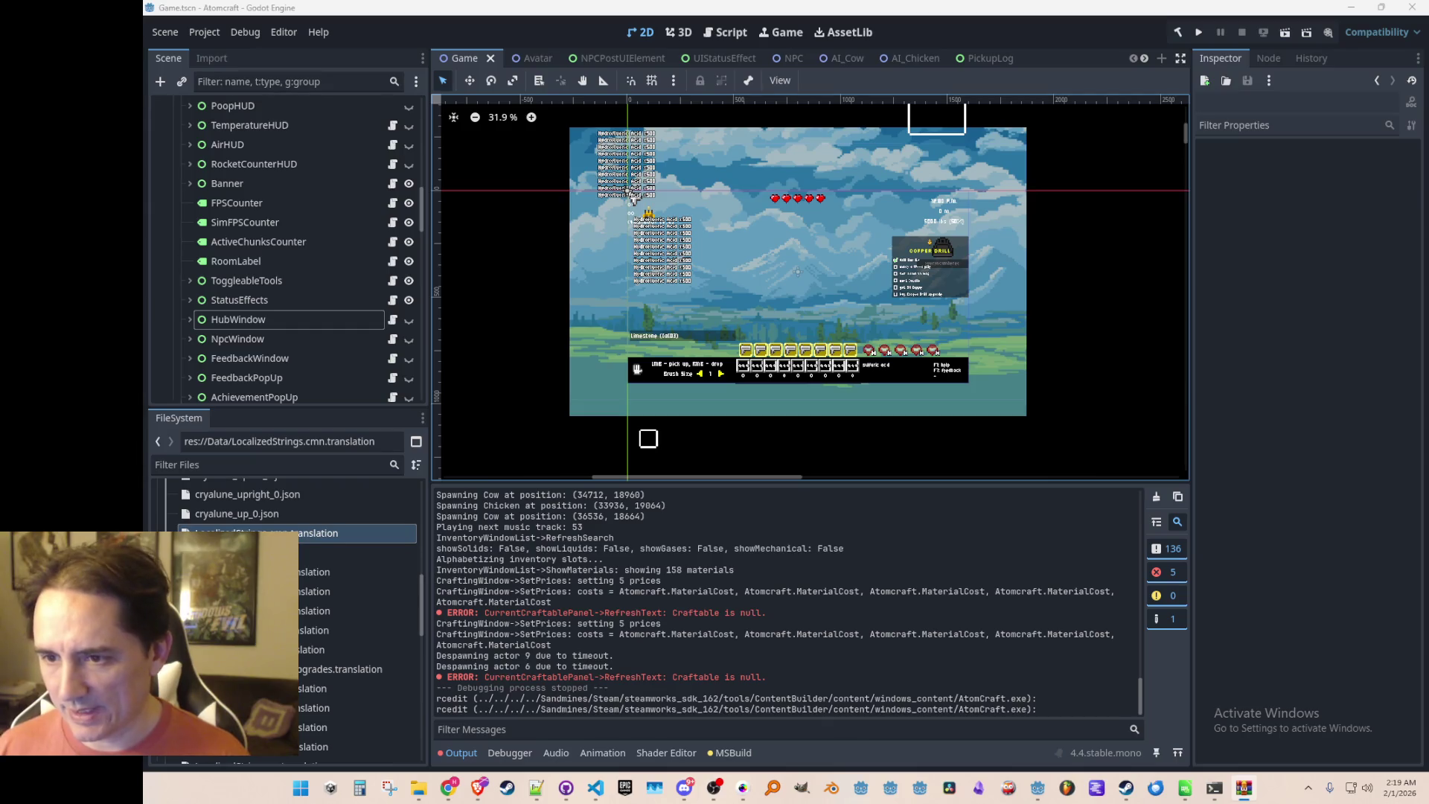
{"action": "key", "text": "F5"}
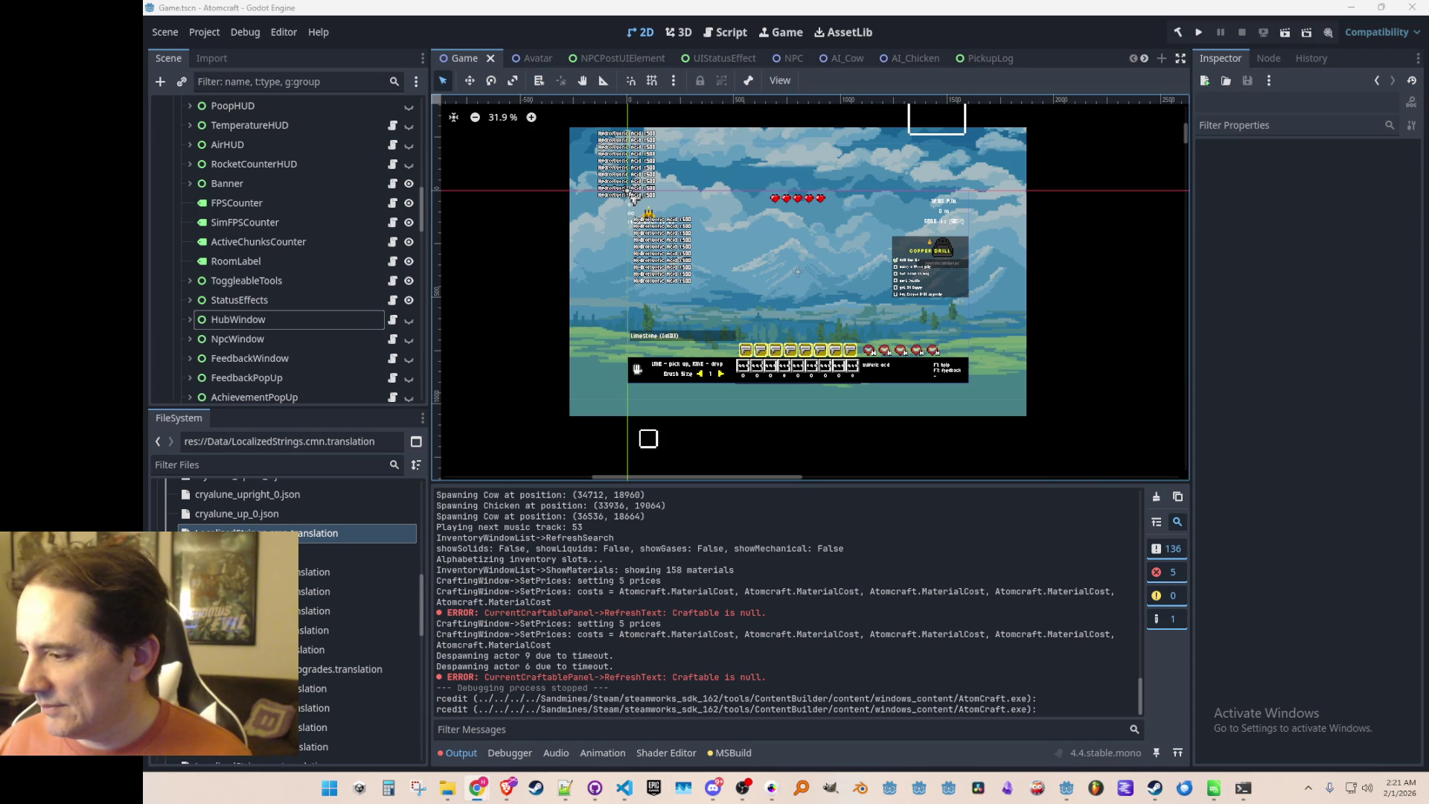
{"action": "left_click", "coordinate": [1361, 31]}
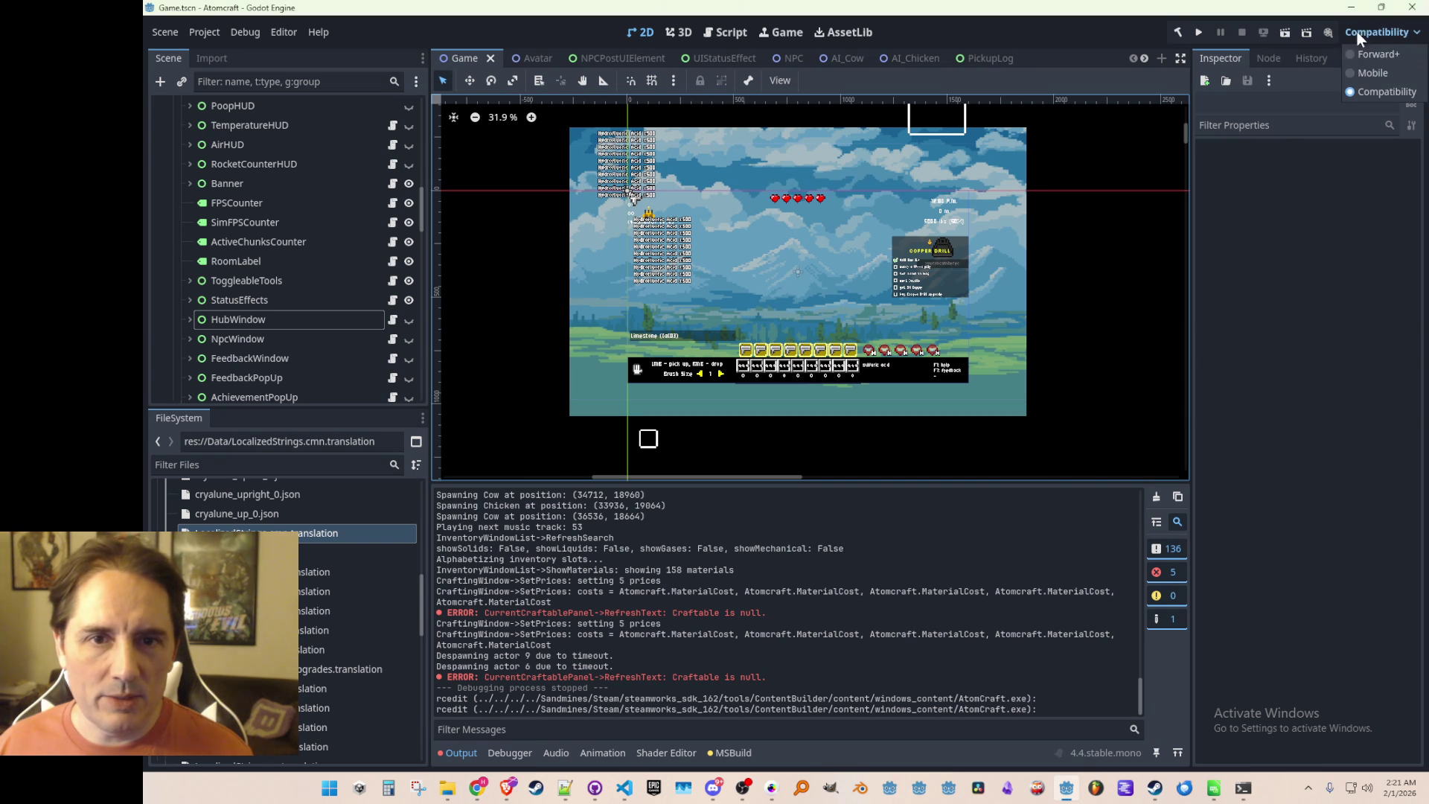
Switch the renderer to Forward+ and choose Save & Restart.
{"action": "left_click", "coordinate": [1366, 56]}
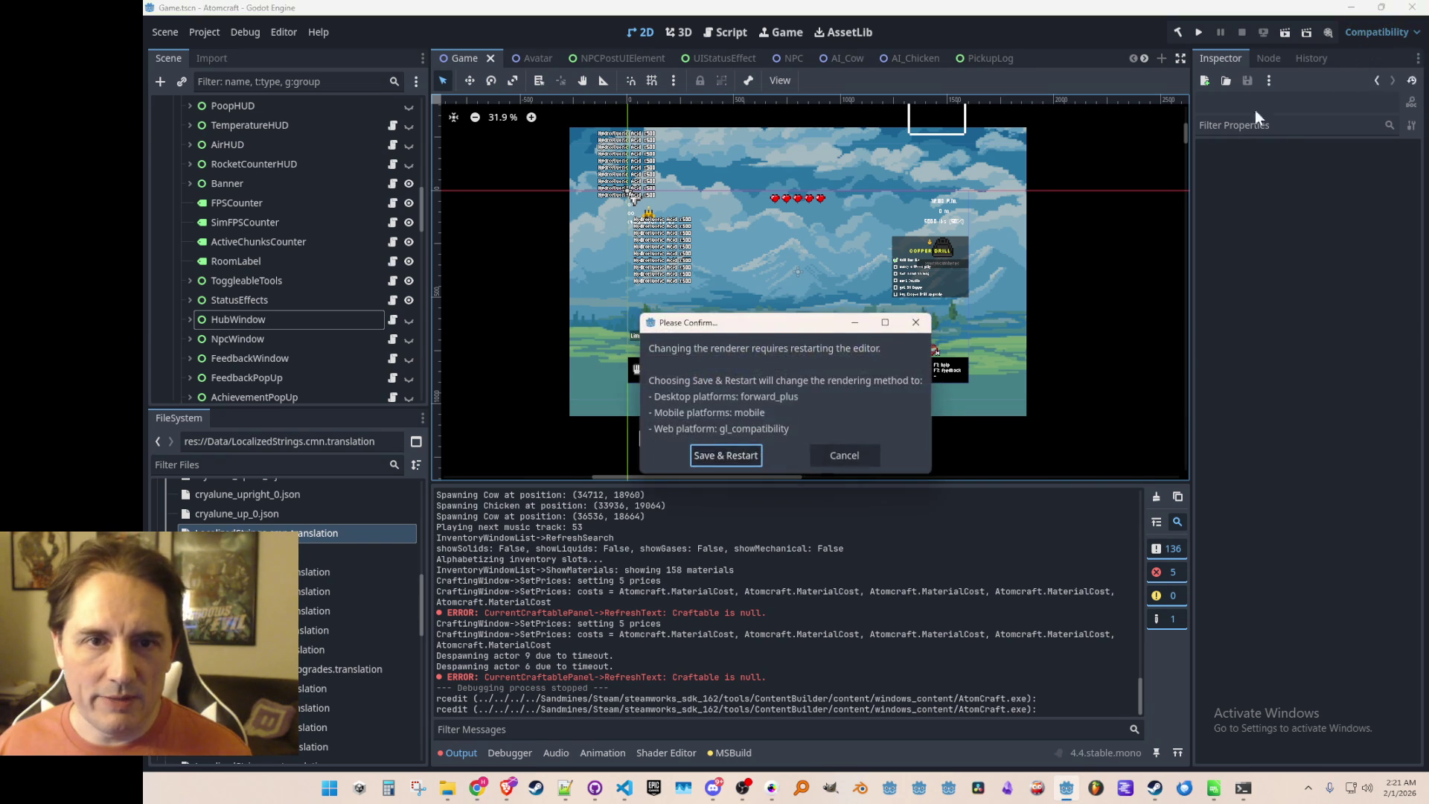
{"action": "left_click", "coordinate": [743, 454]}
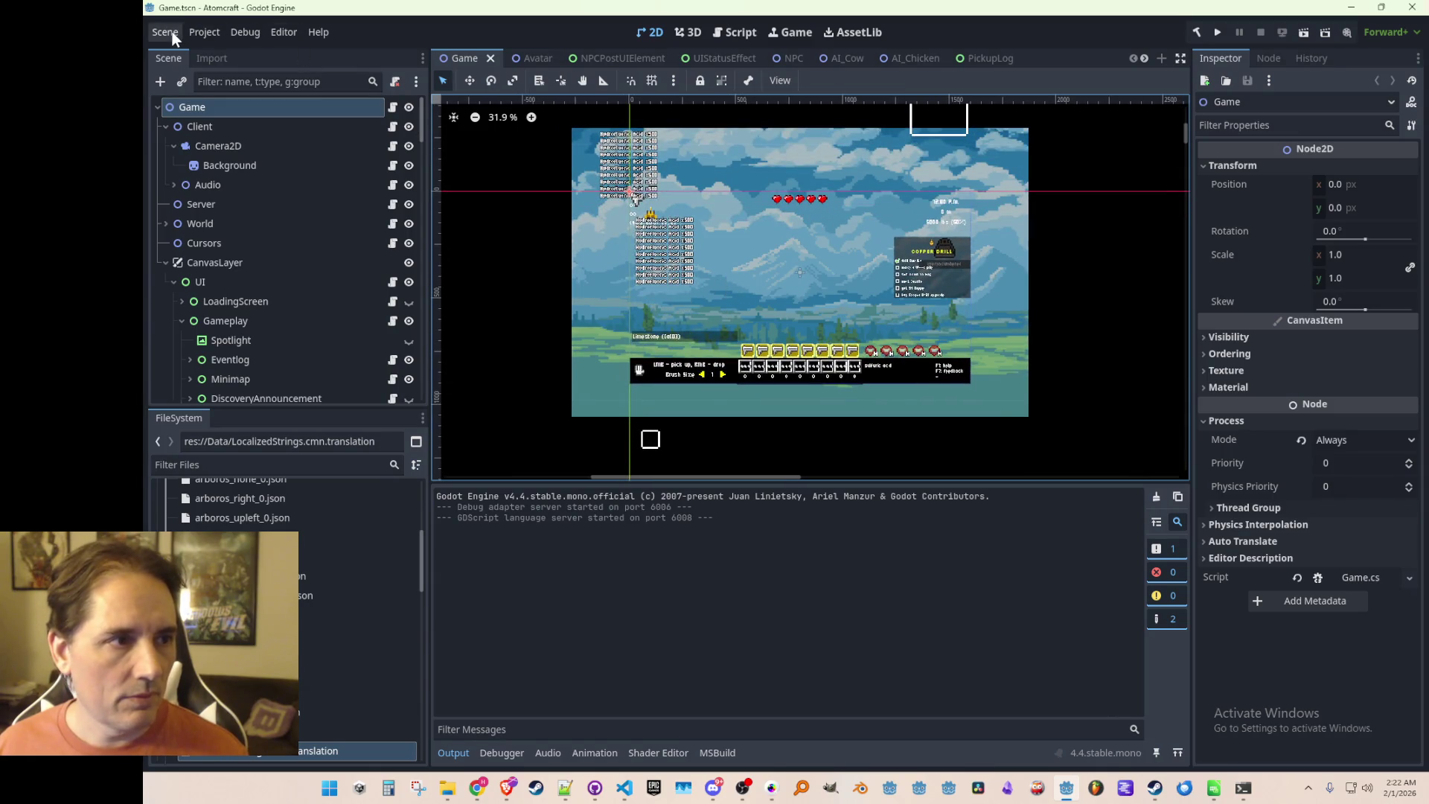
Export the Windows Desktop (Runnable) preset as AtomCraft.exe into windows_content, replacing the old build.
{"action": "left_click", "coordinate": [211, 33]}
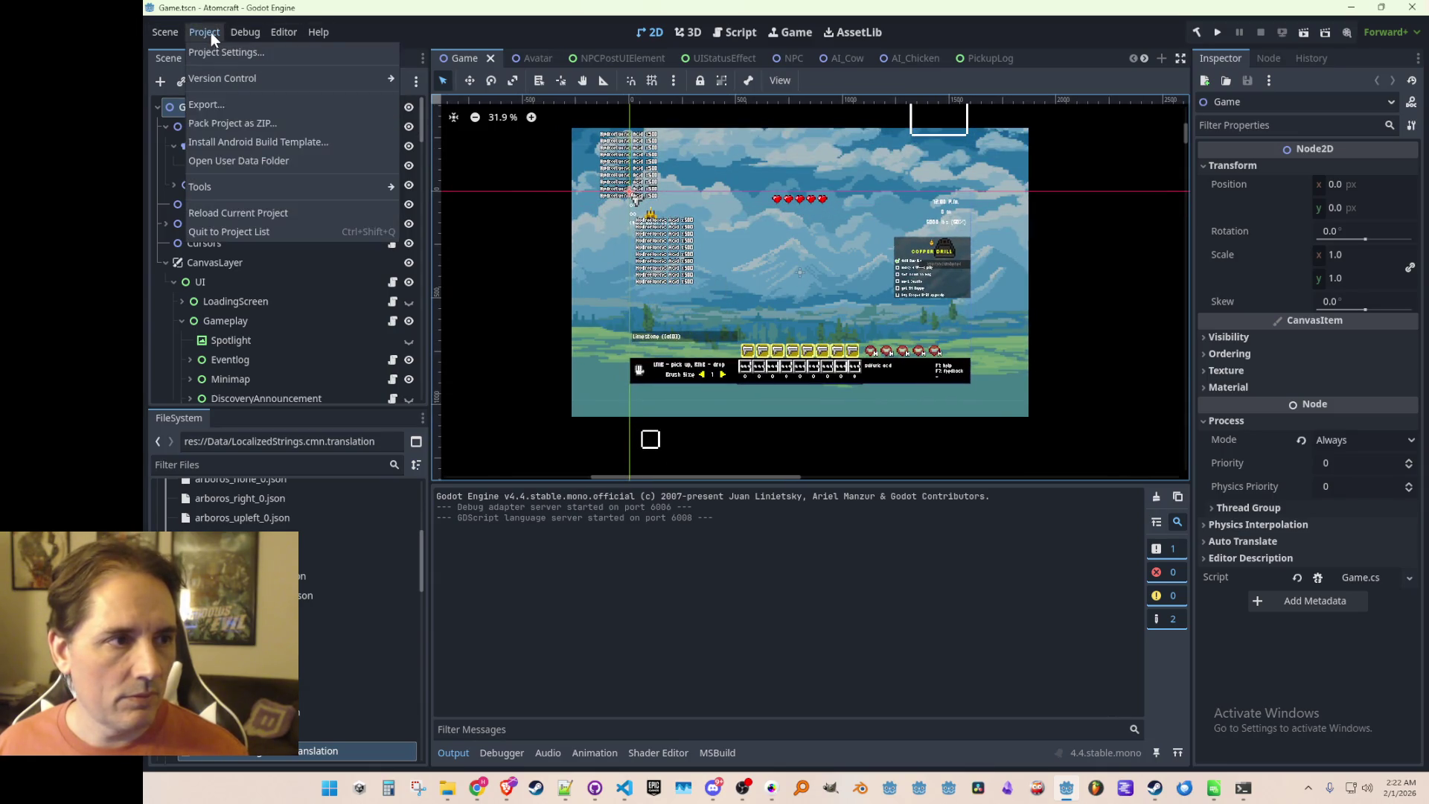
{"action": "left_click", "coordinate": [220, 105]}
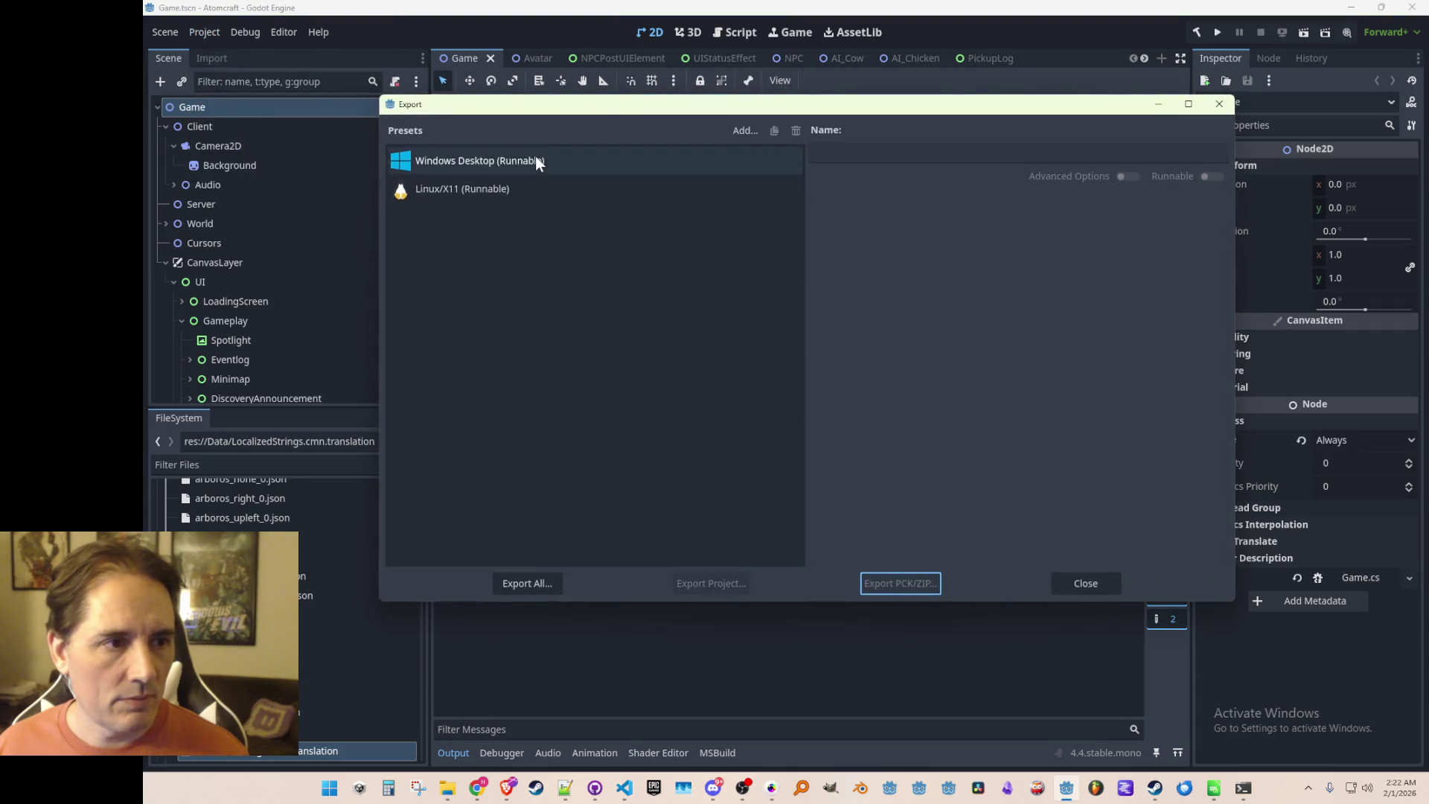
{"action": "left_click", "coordinate": [535, 158]}
{"action": "left_click", "coordinate": [711, 583]}
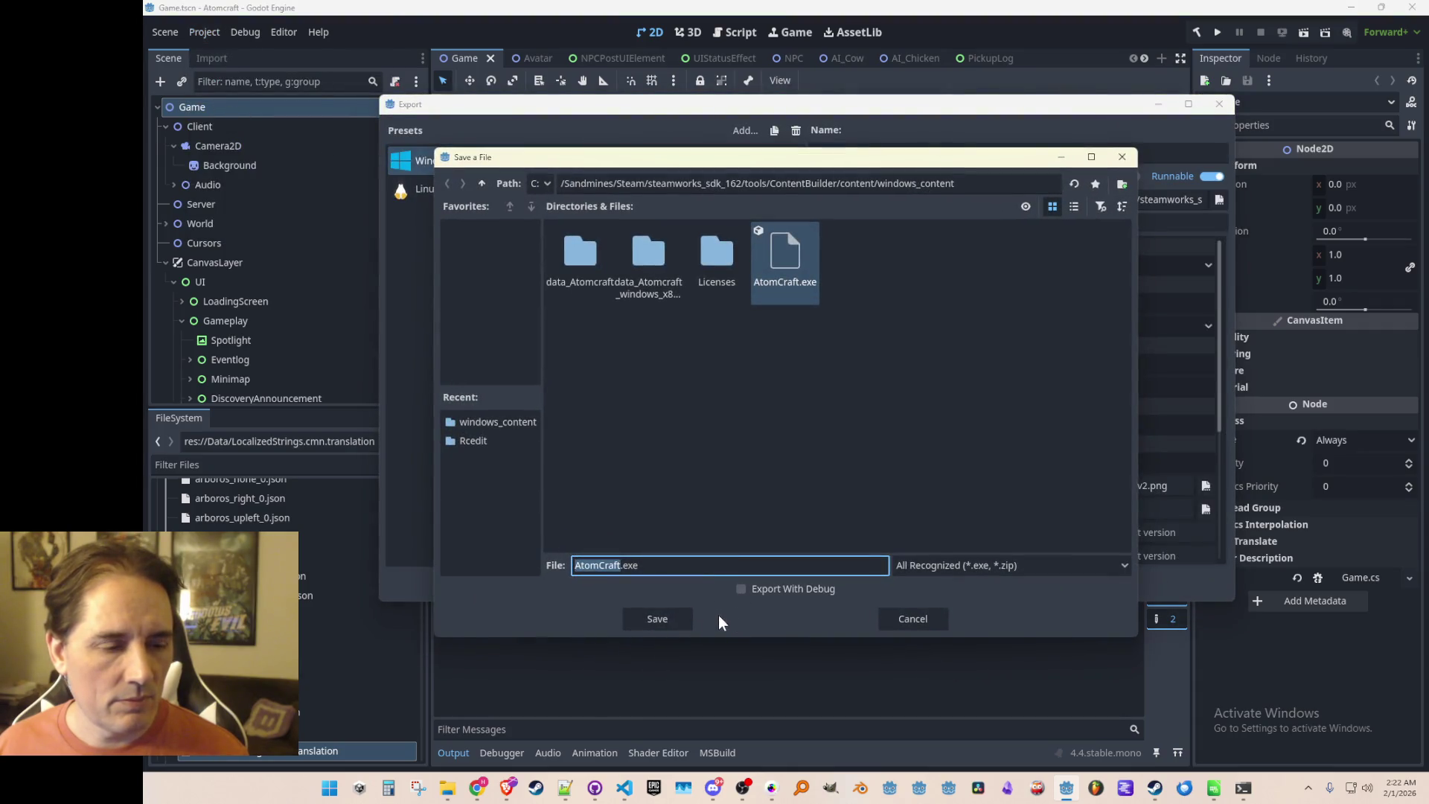
{"action": "left_click", "coordinate": [686, 616]}
{"action": "left_click", "coordinate": [692, 422]}
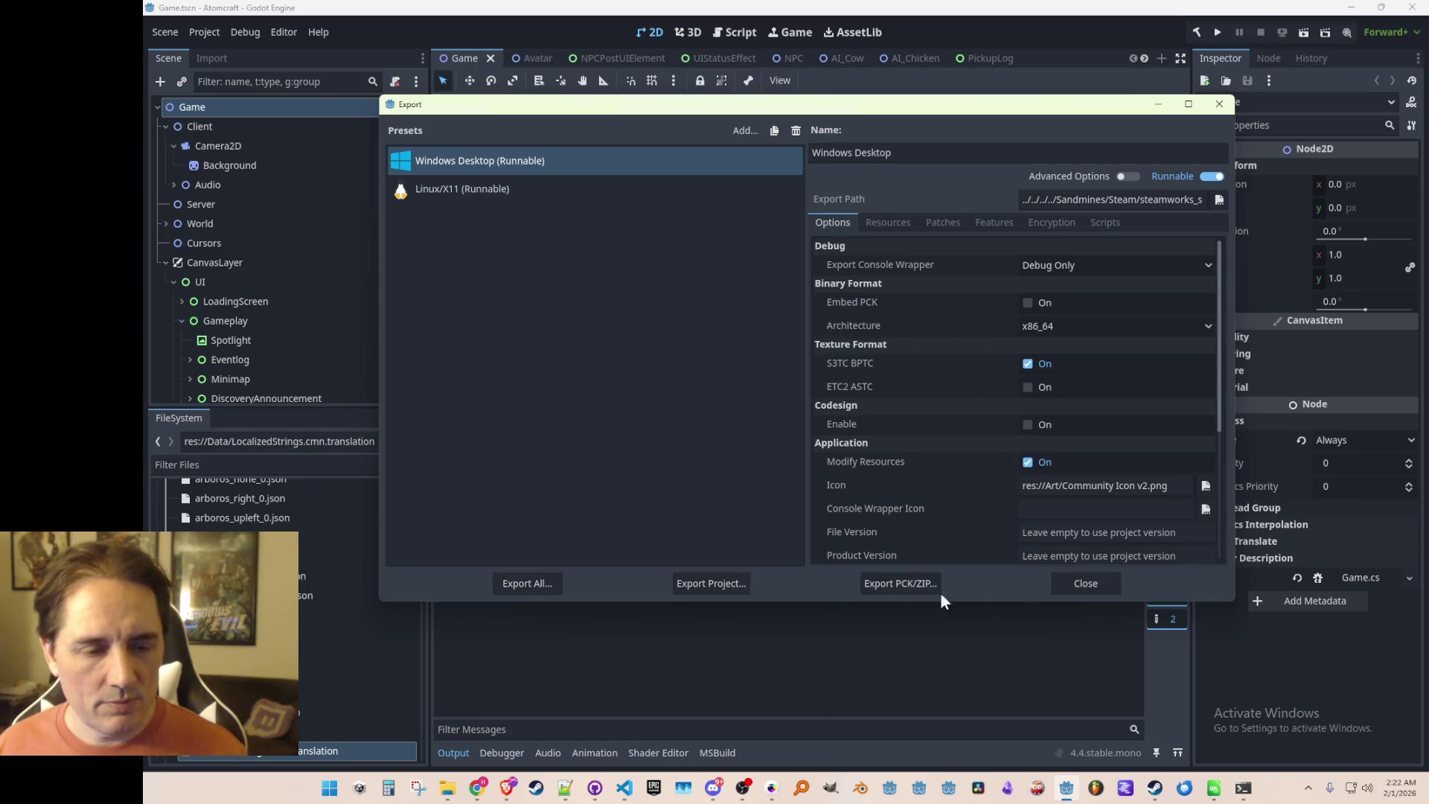
{"action": "left_click", "coordinate": [1083, 585]}
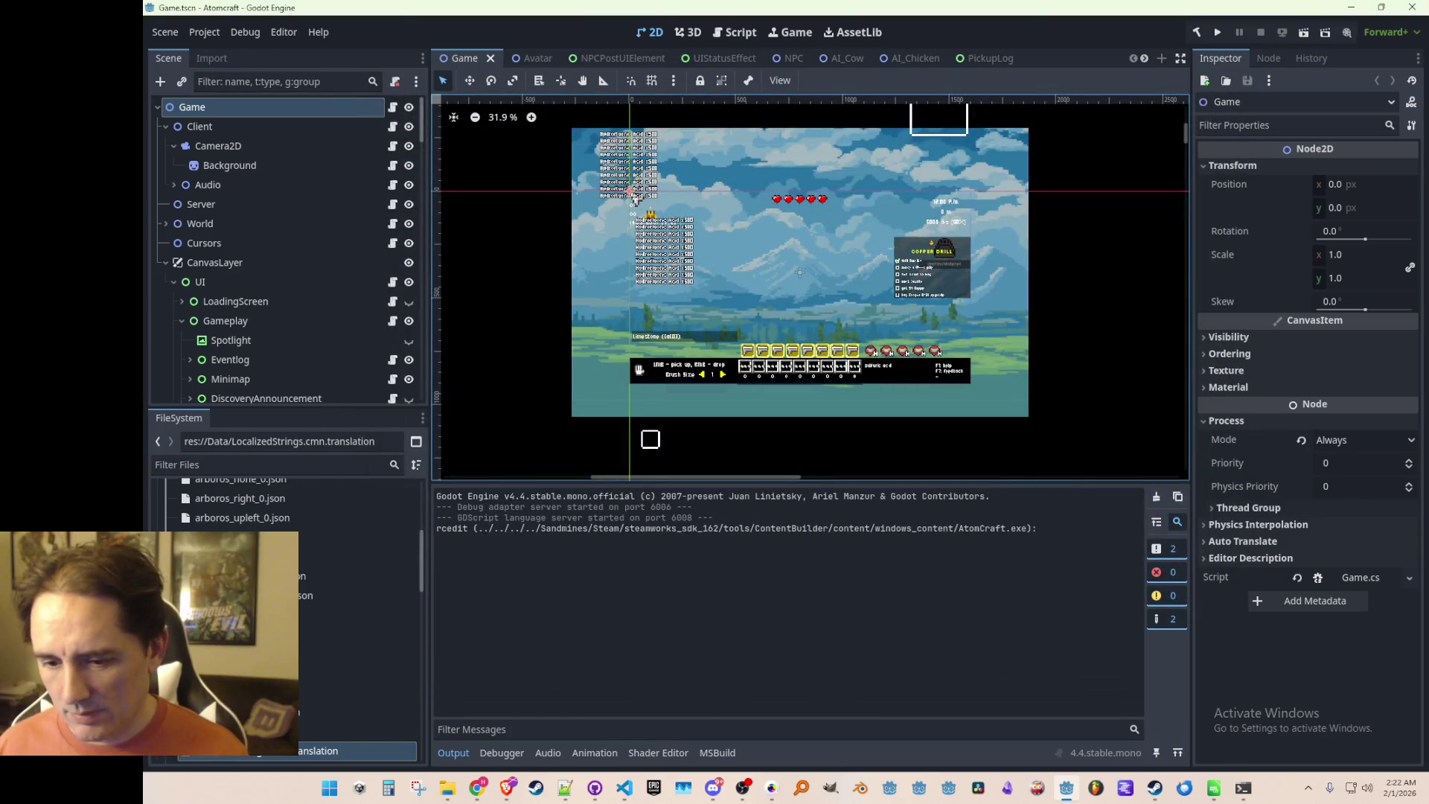
{"action": "key", "text": "super+d"}
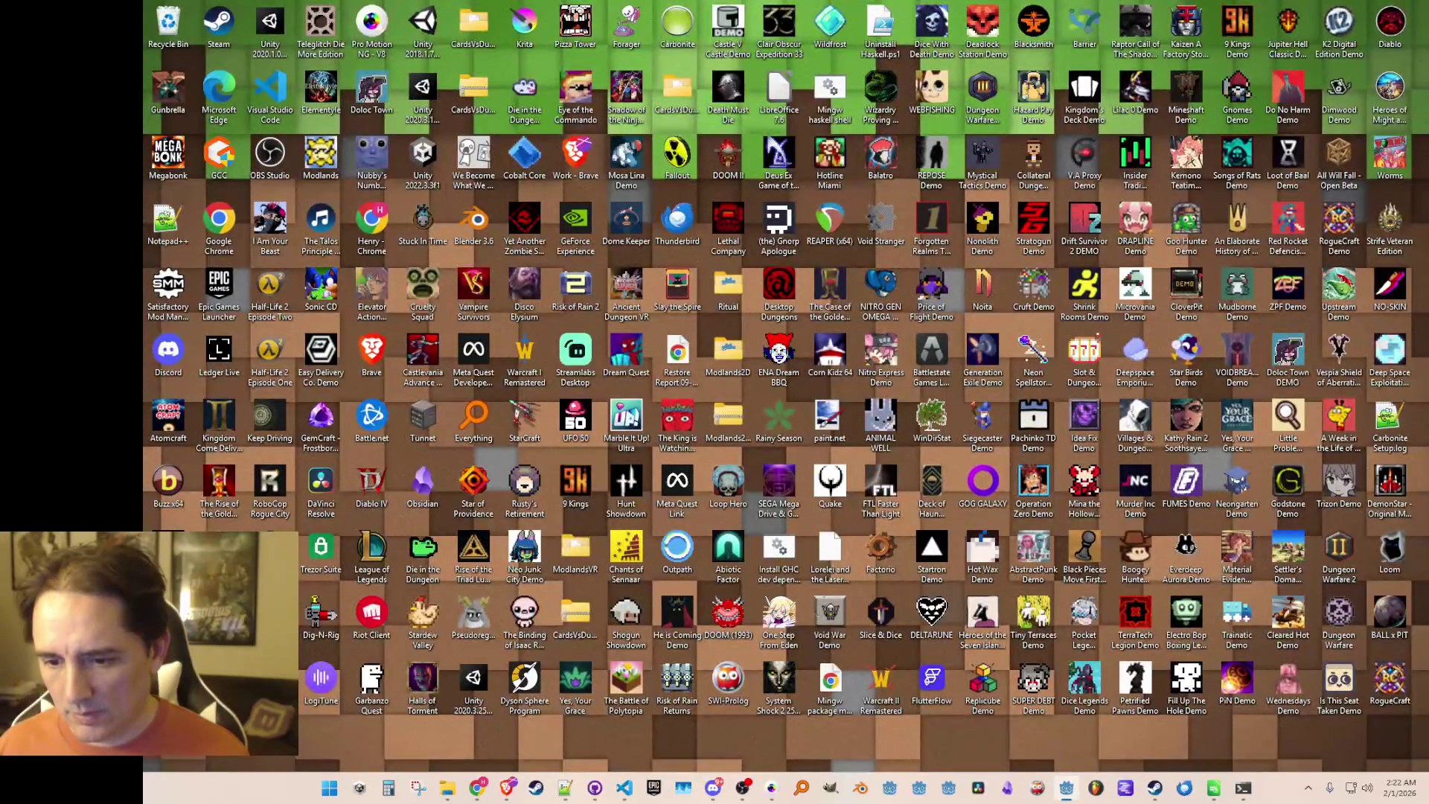
{"action": "key", "text": "super+d"}
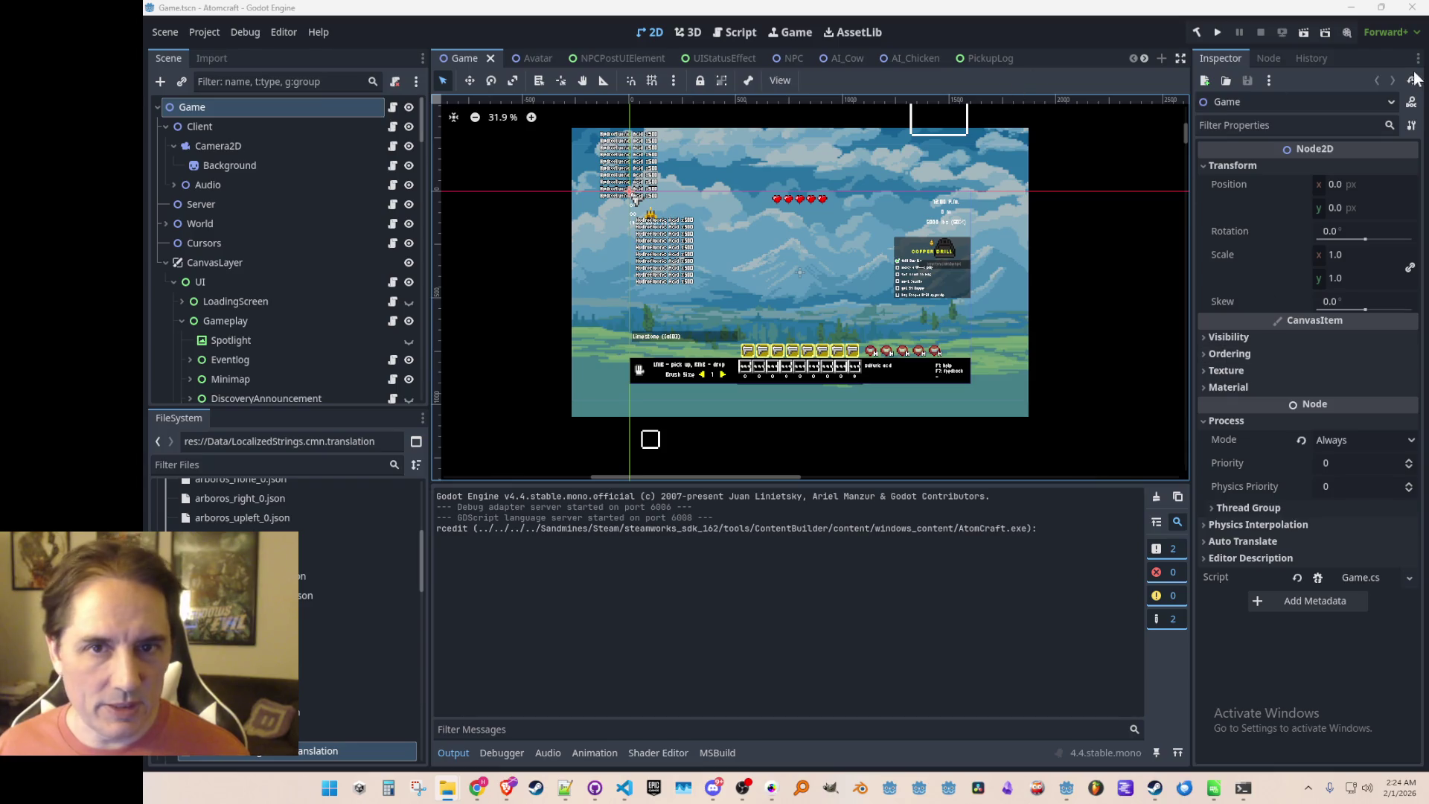
Switch the renderer back to Compatibility, restart the editor, and bring Godot in front of VS Code.
{"action": "left_click", "coordinate": [1386, 32]}
{"action": "left_click", "coordinate": [1354, 92]}
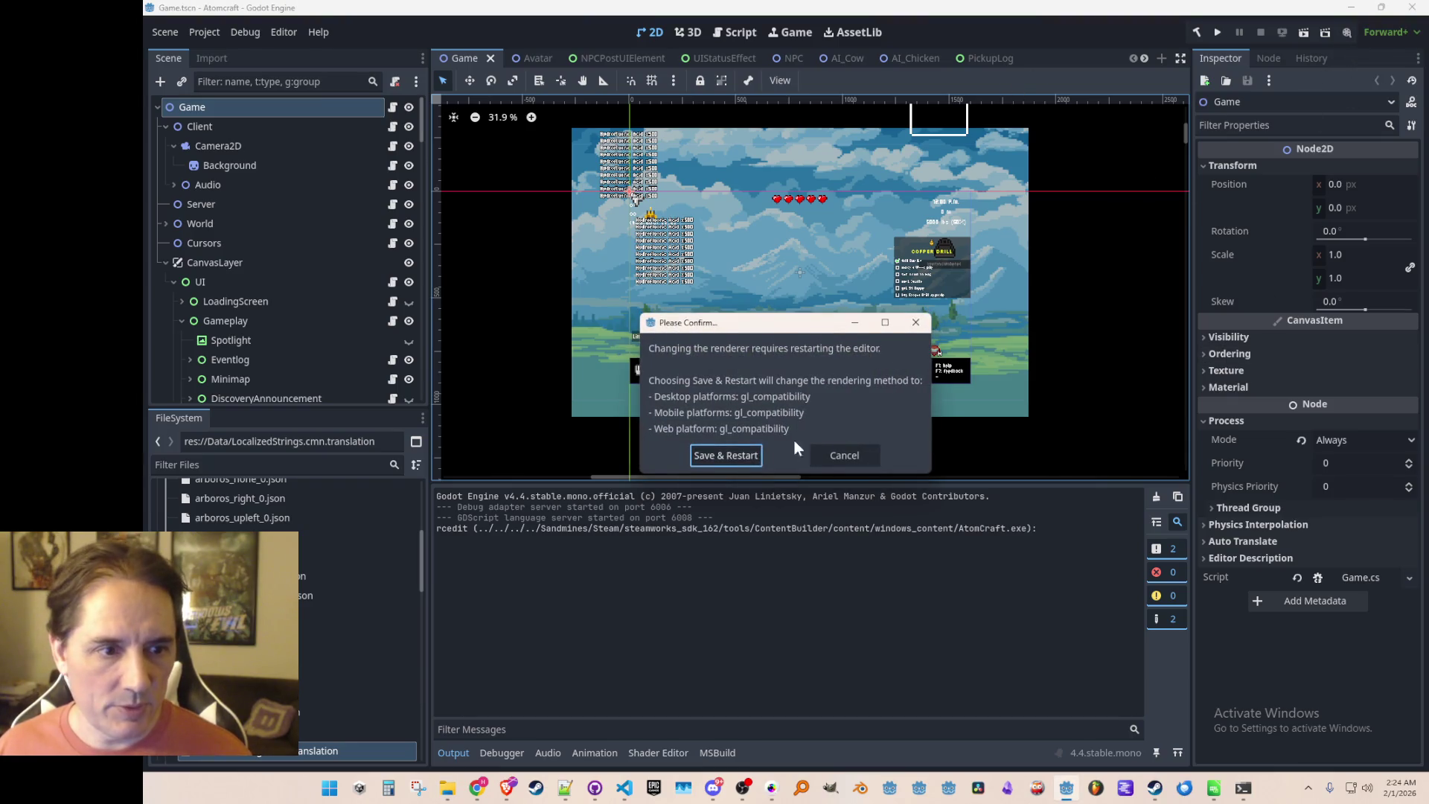
{"action": "left_click", "coordinate": [746, 456]}
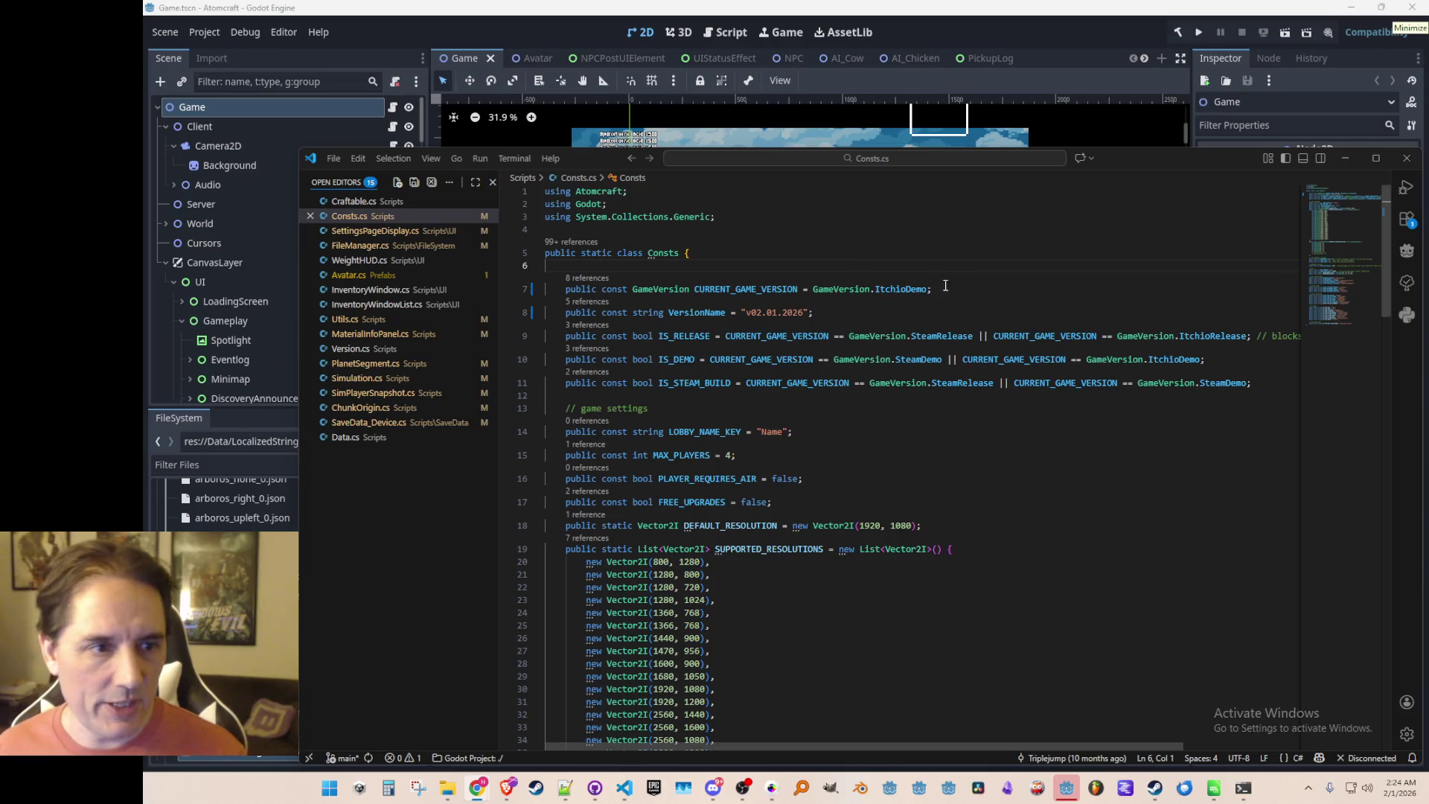
{"action": "left_click", "coordinate": [995, 33]}
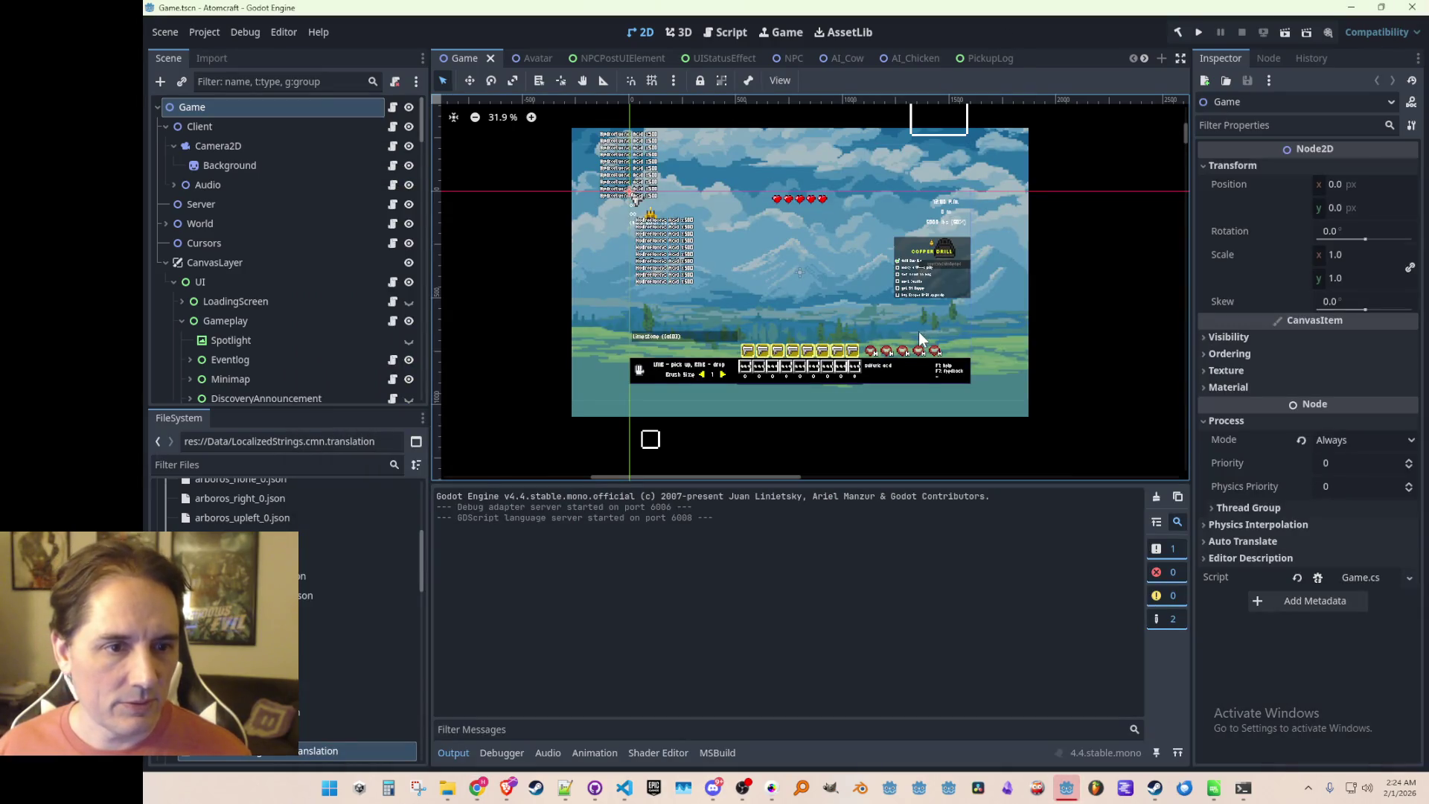
Save the Game scene with Ctrl+S, then bring the Steam library forward.
{"action": "key", "text": "ctrl+s"}
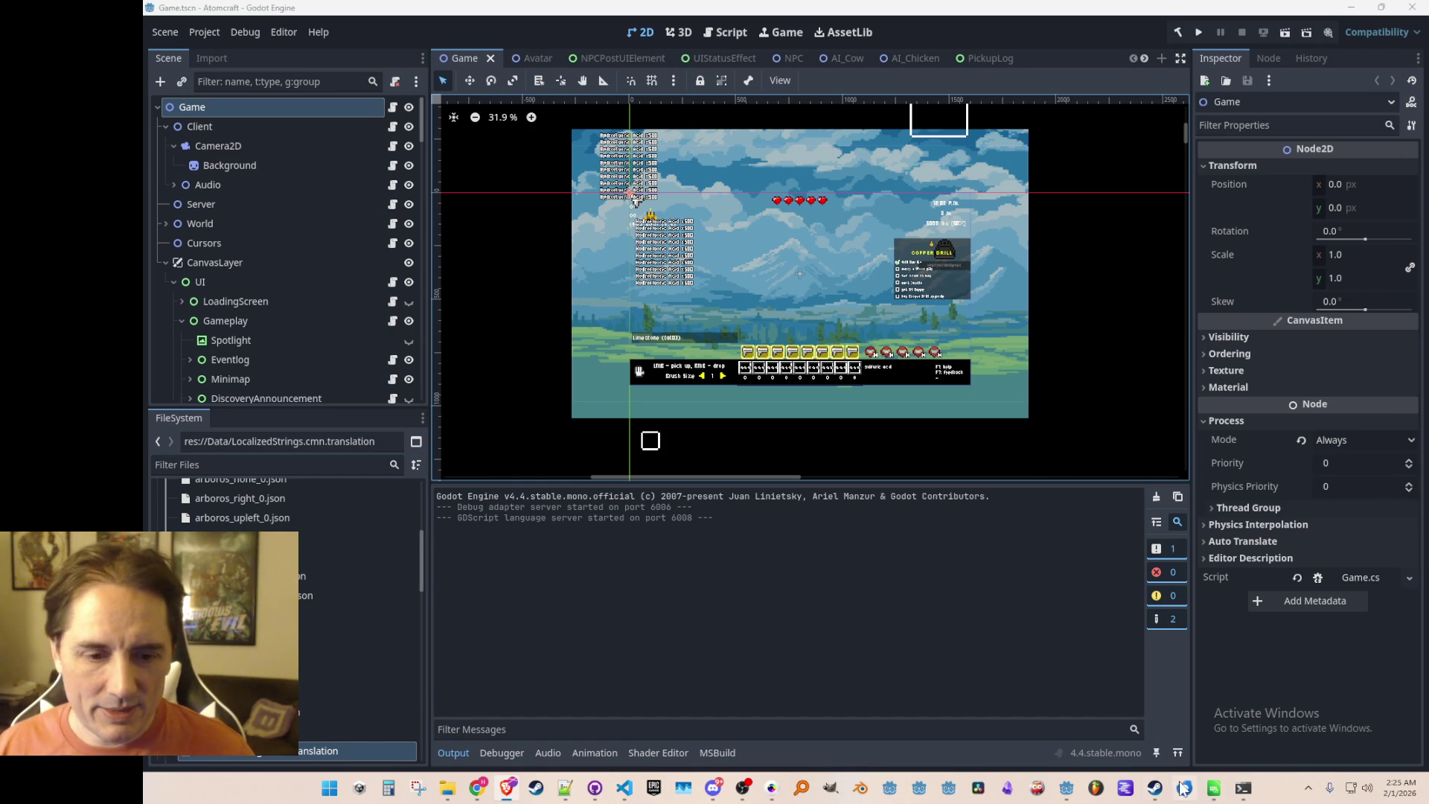
{"action": "left_click", "coordinate": [1154, 787]}
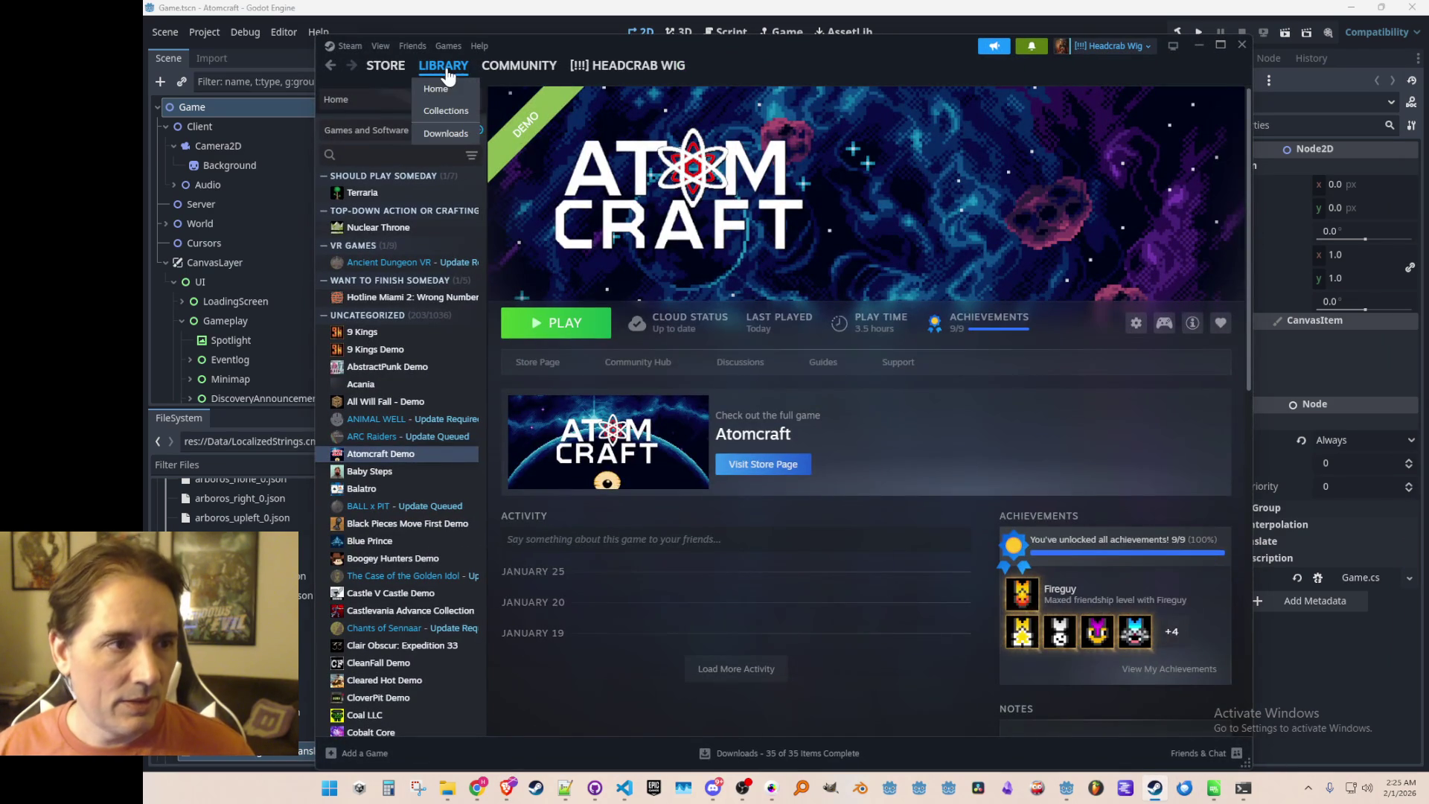
Open the Half-Life: Alyx soundtrack news post from Library Home and scroll to the 2 LP Vinyl Edition.
{"action": "left_click", "coordinate": [447, 88]}
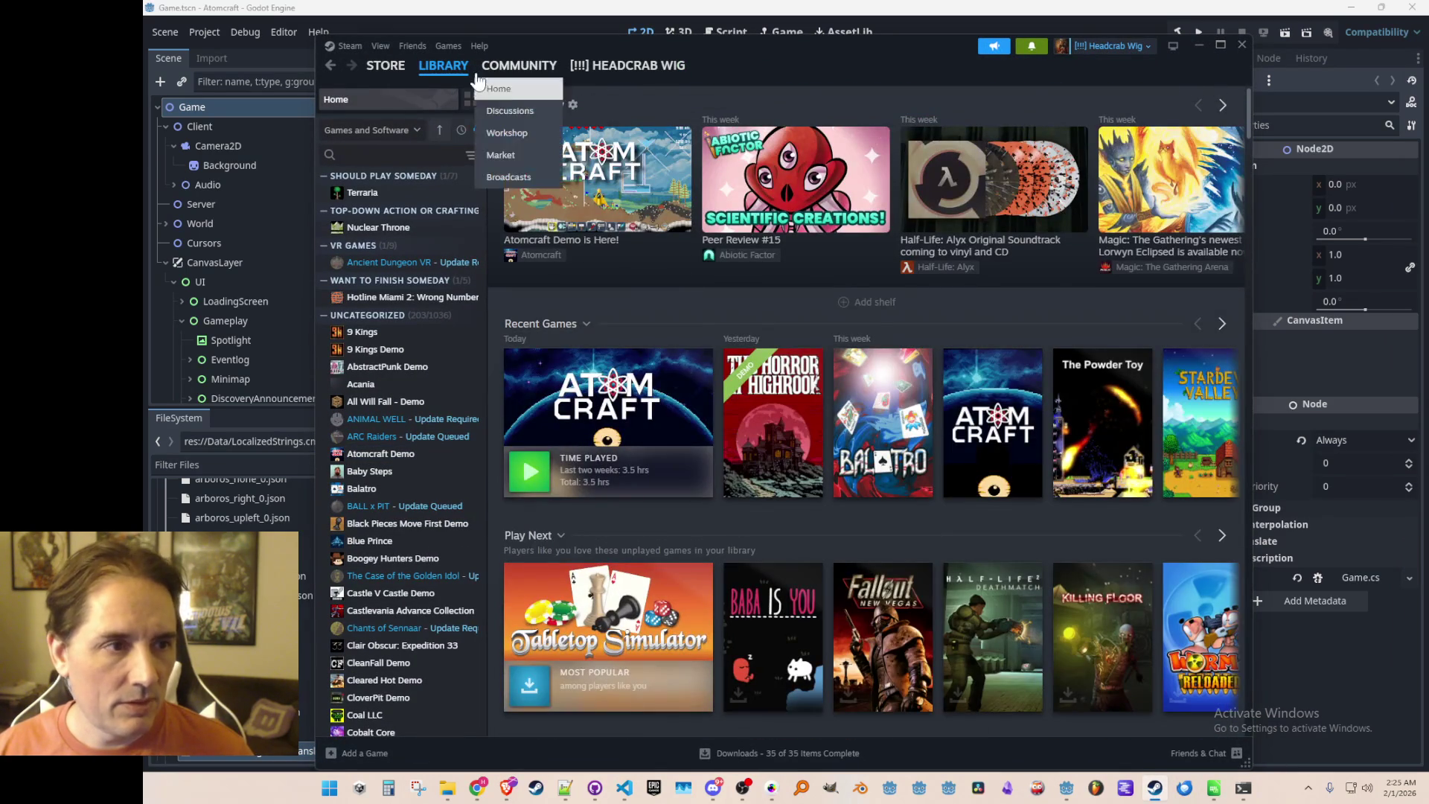
{"action": "scroll", "coordinate": [785, 366], "scroll_direction": "down", "scroll_amount": 5}
{"action": "scroll", "coordinate": [781, 368], "scroll_direction": "up", "scroll_amount": 5}
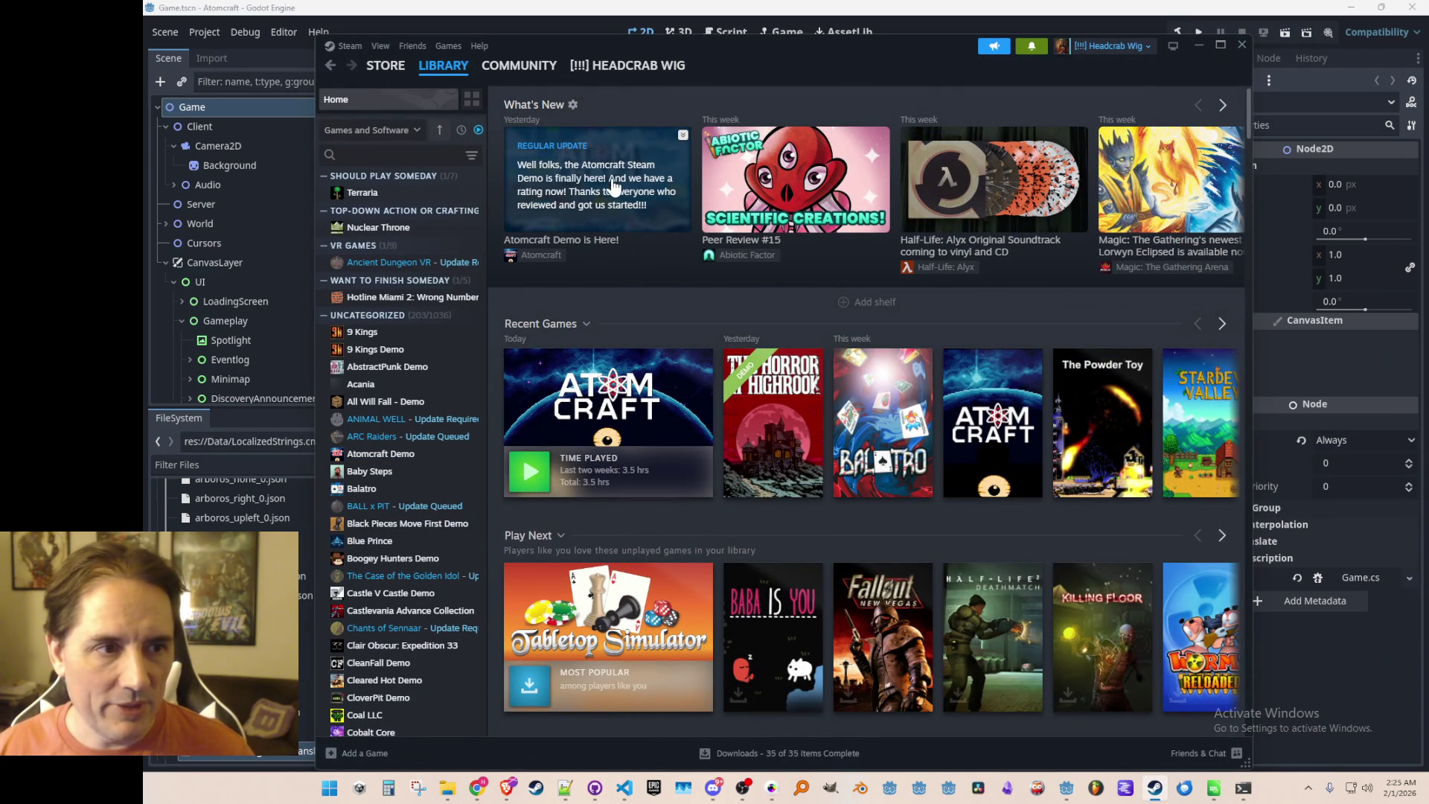
{"action": "left_click", "coordinate": [976, 183]}
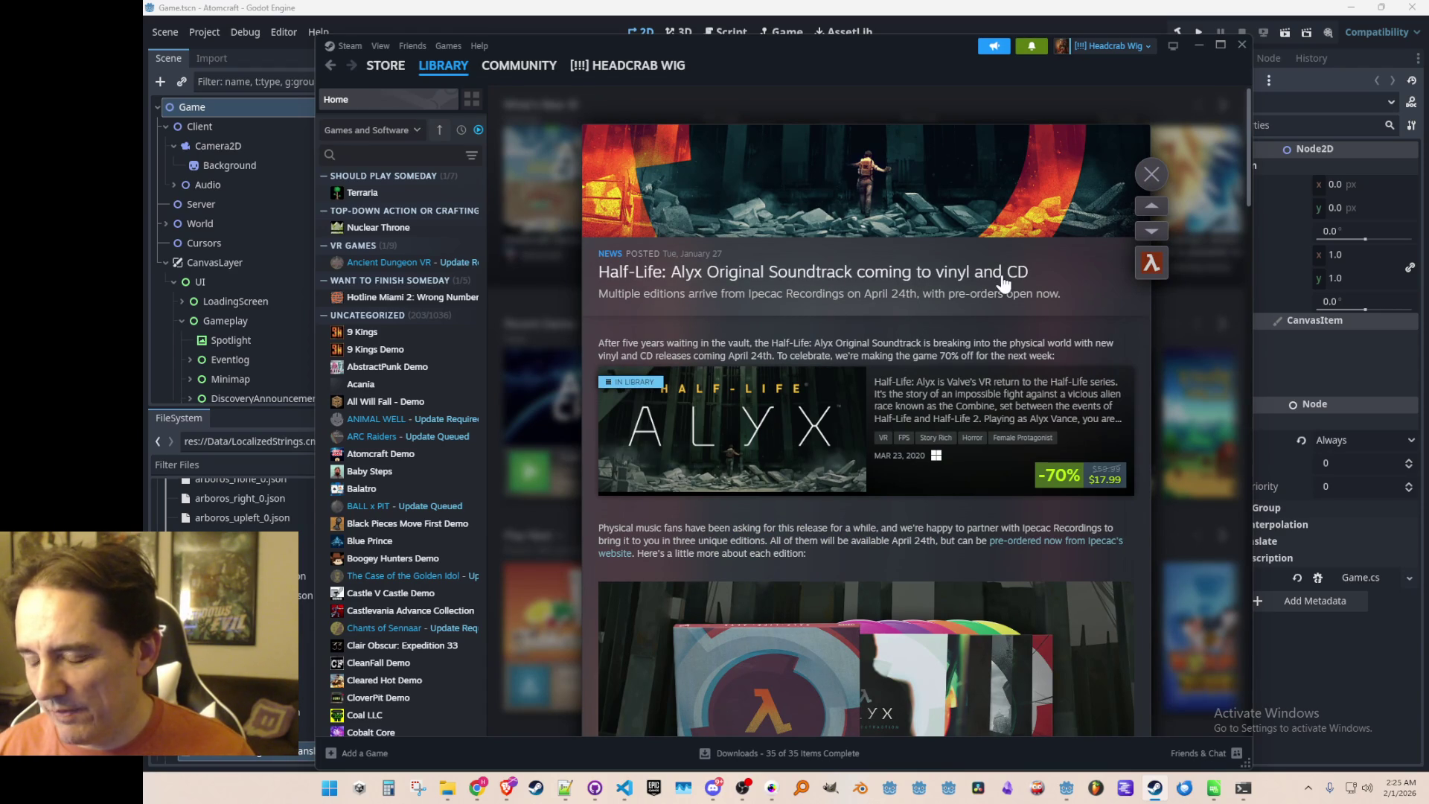
{"action": "scroll", "coordinate": [968, 364], "scroll_direction": "down", "scroll_amount": 10}
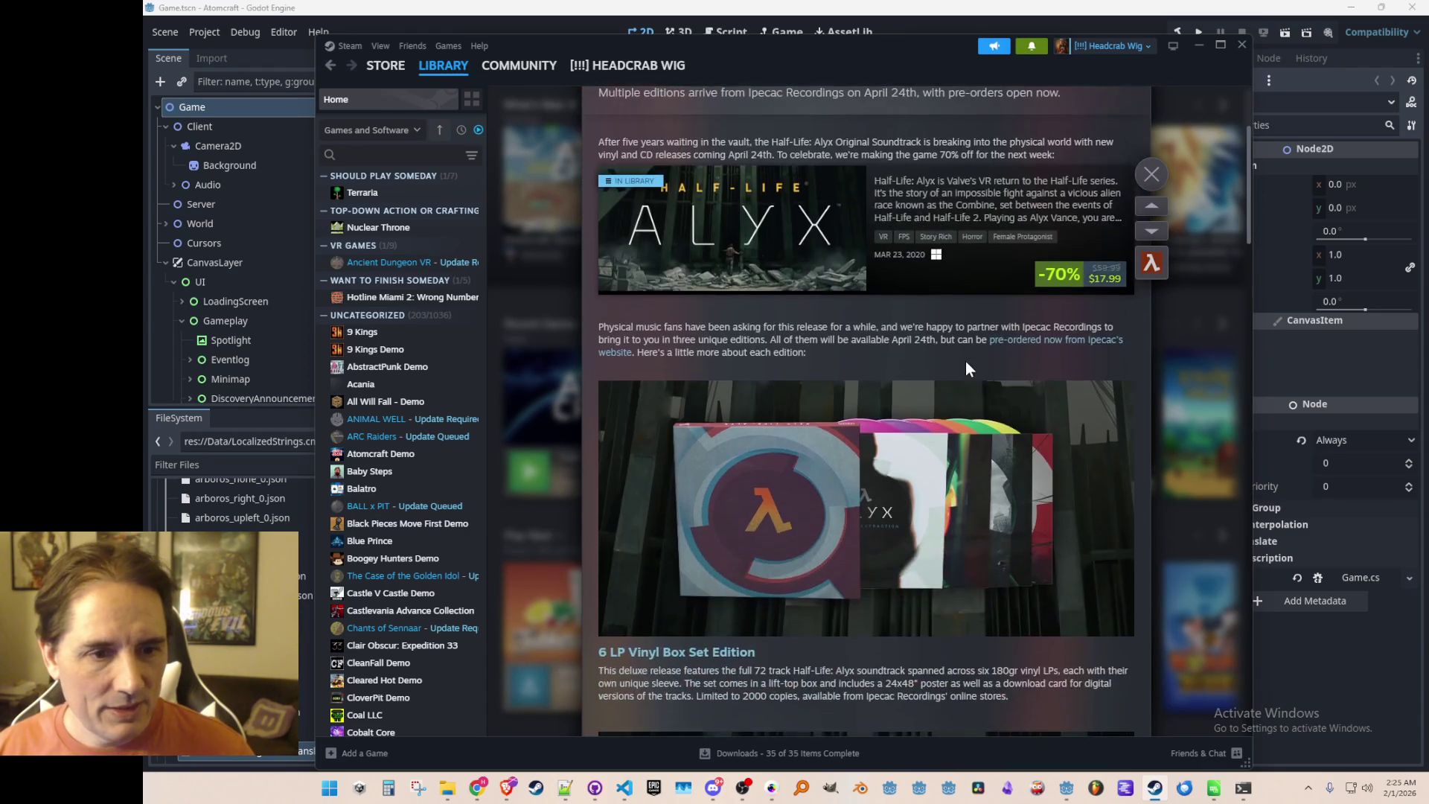
{"action": "scroll", "coordinate": [925, 279], "scroll_direction": "down", "scroll_amount": 3}
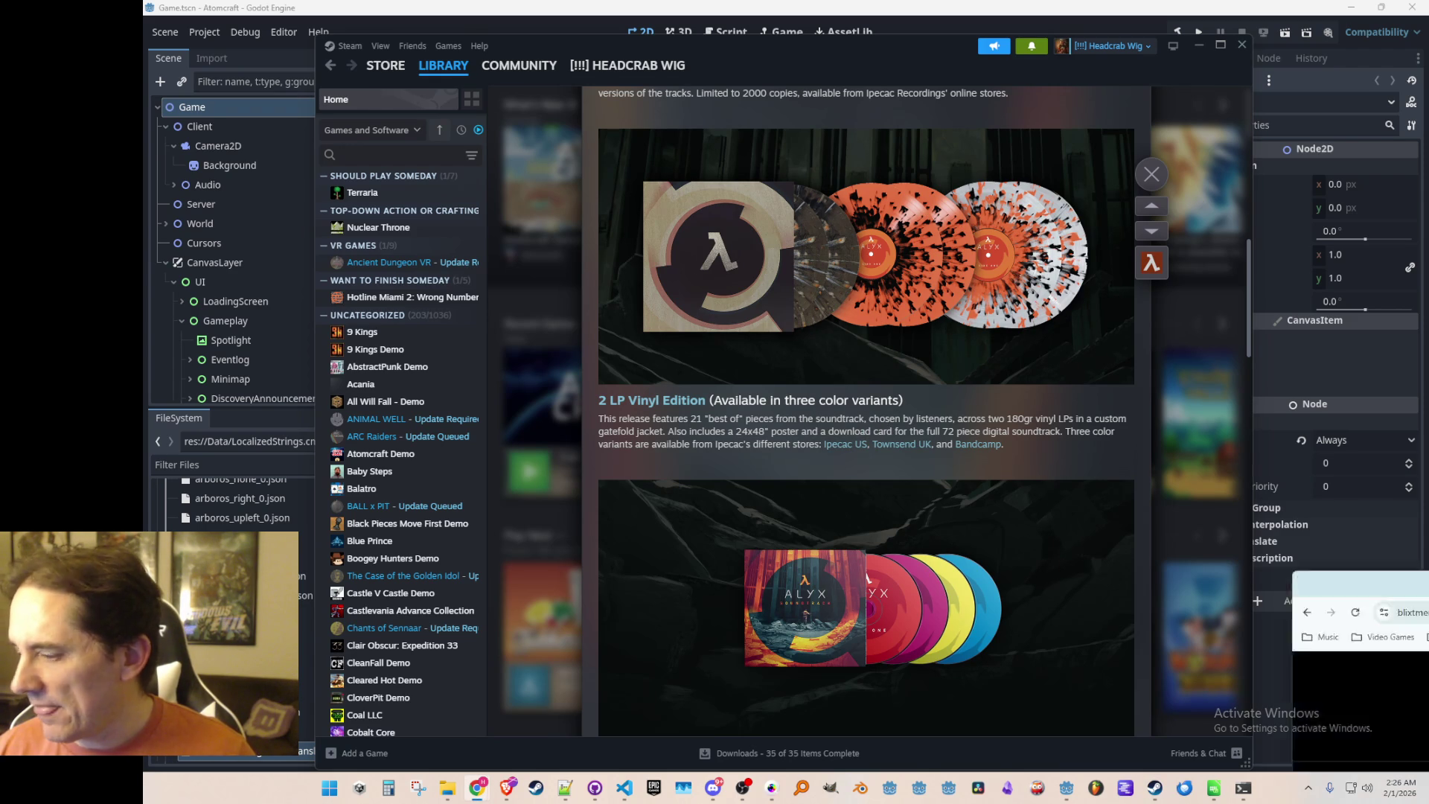
Browse the Ipecac Recordings Half-Life: Alyx vinyl listings in Chrome, then close Chrome.
{"action": "scroll", "coordinate": [1034, 431], "scroll_direction": "down", "scroll_amount": 5}
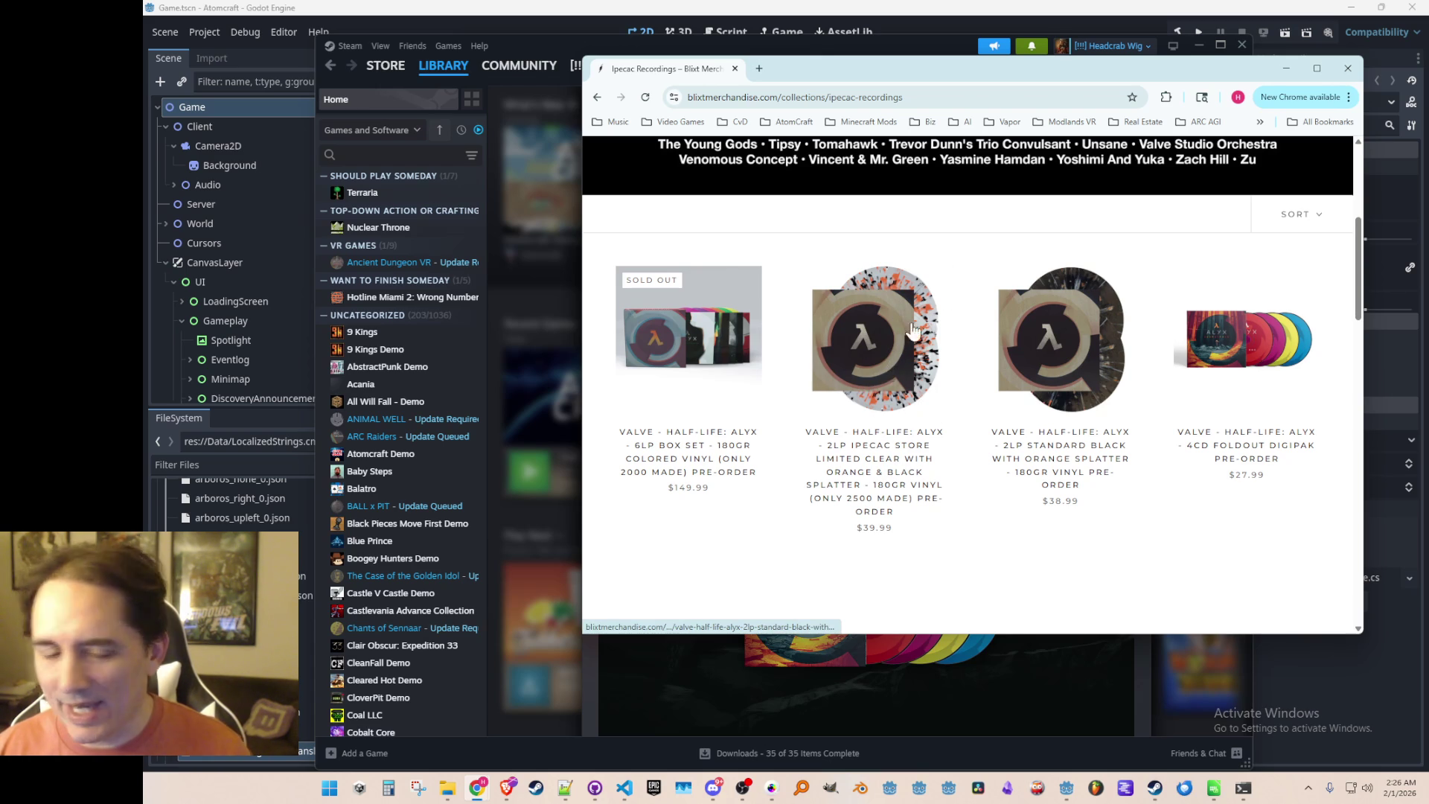
{"action": "scroll", "coordinate": [878, 409], "scroll_direction": "up", "scroll_amount": 1}
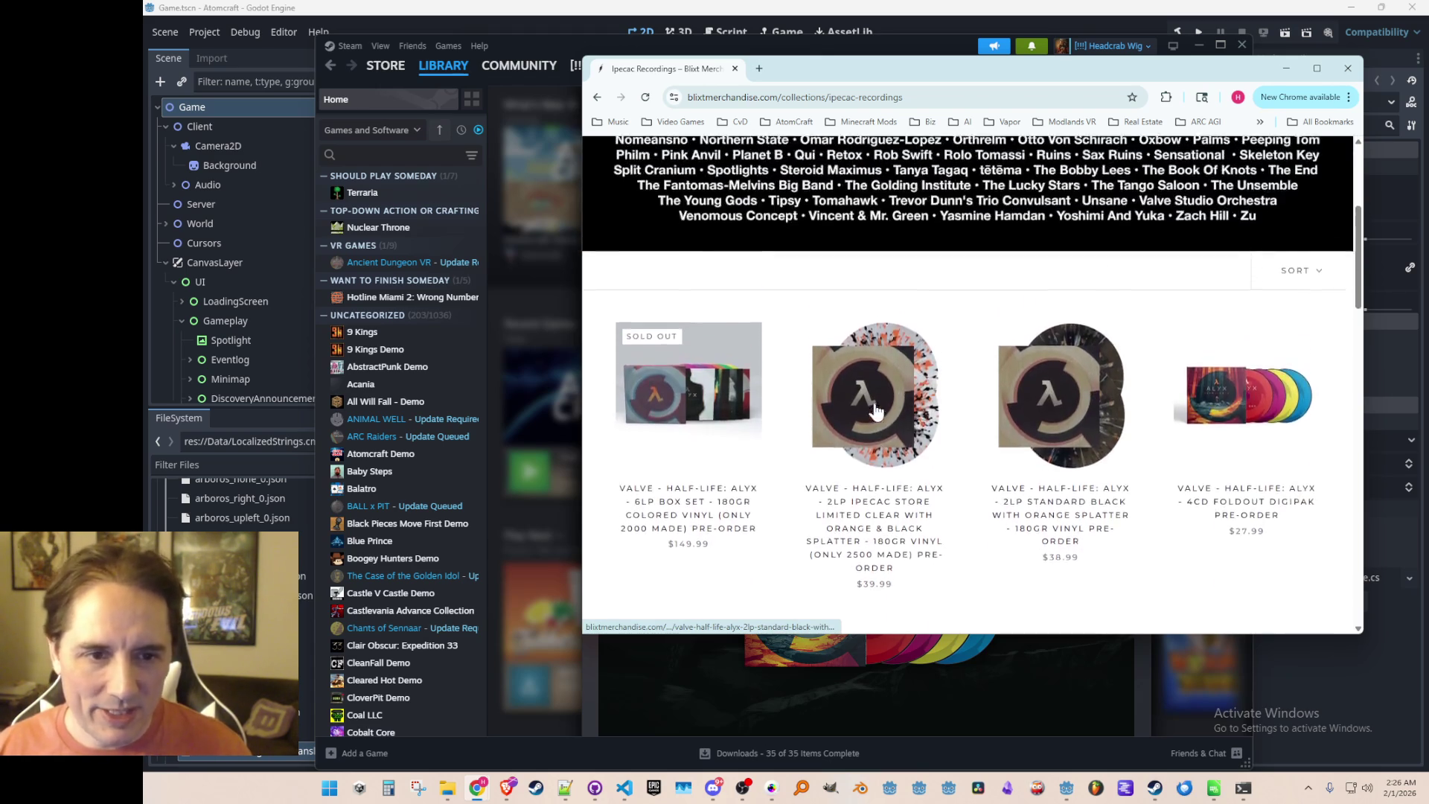
{"action": "scroll", "coordinate": [875, 411], "scroll_direction": "down", "scroll_amount": 3}
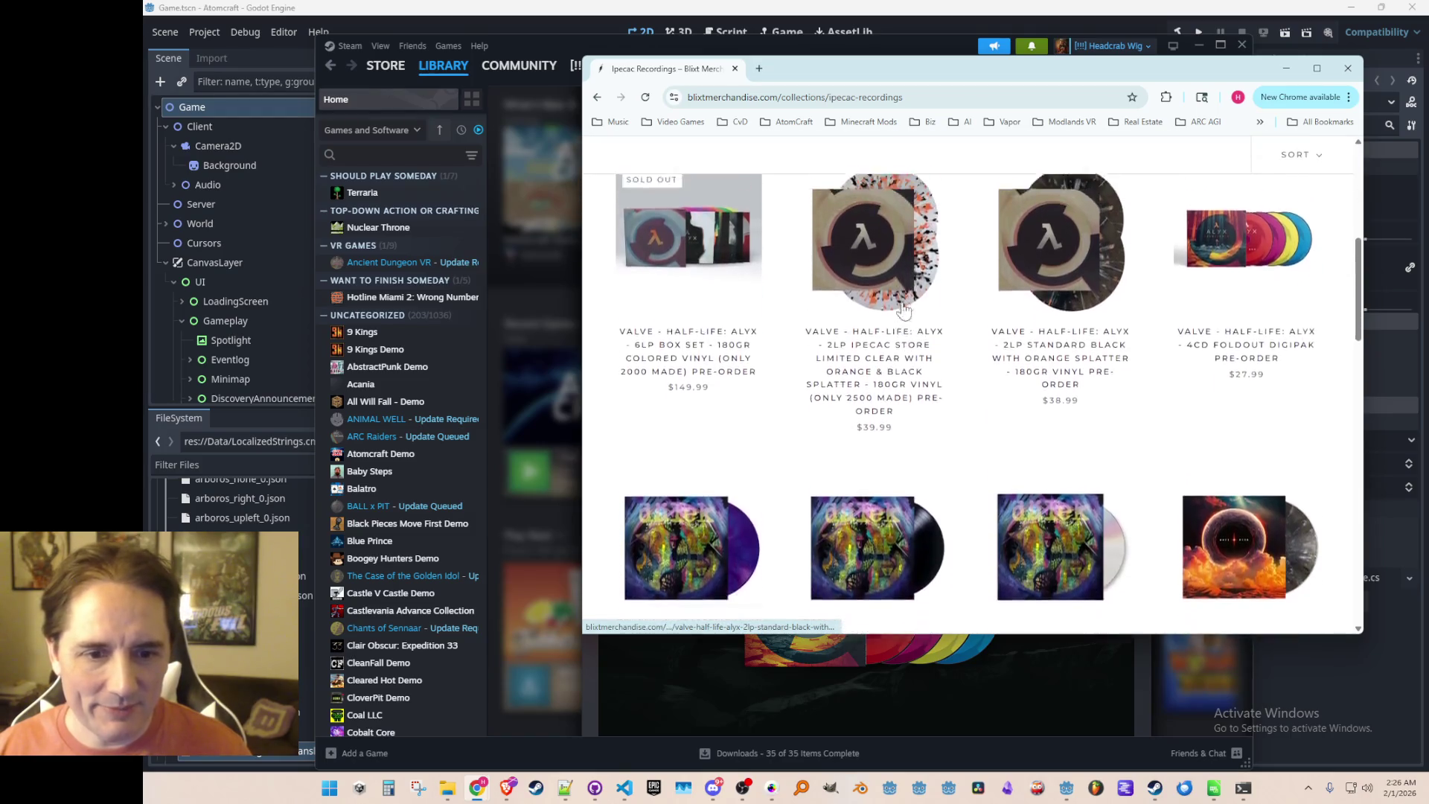
{"action": "scroll", "coordinate": [904, 309], "scroll_direction": "up", "scroll_amount": 3}
{"action": "left_click", "coordinate": [1348, 68]}
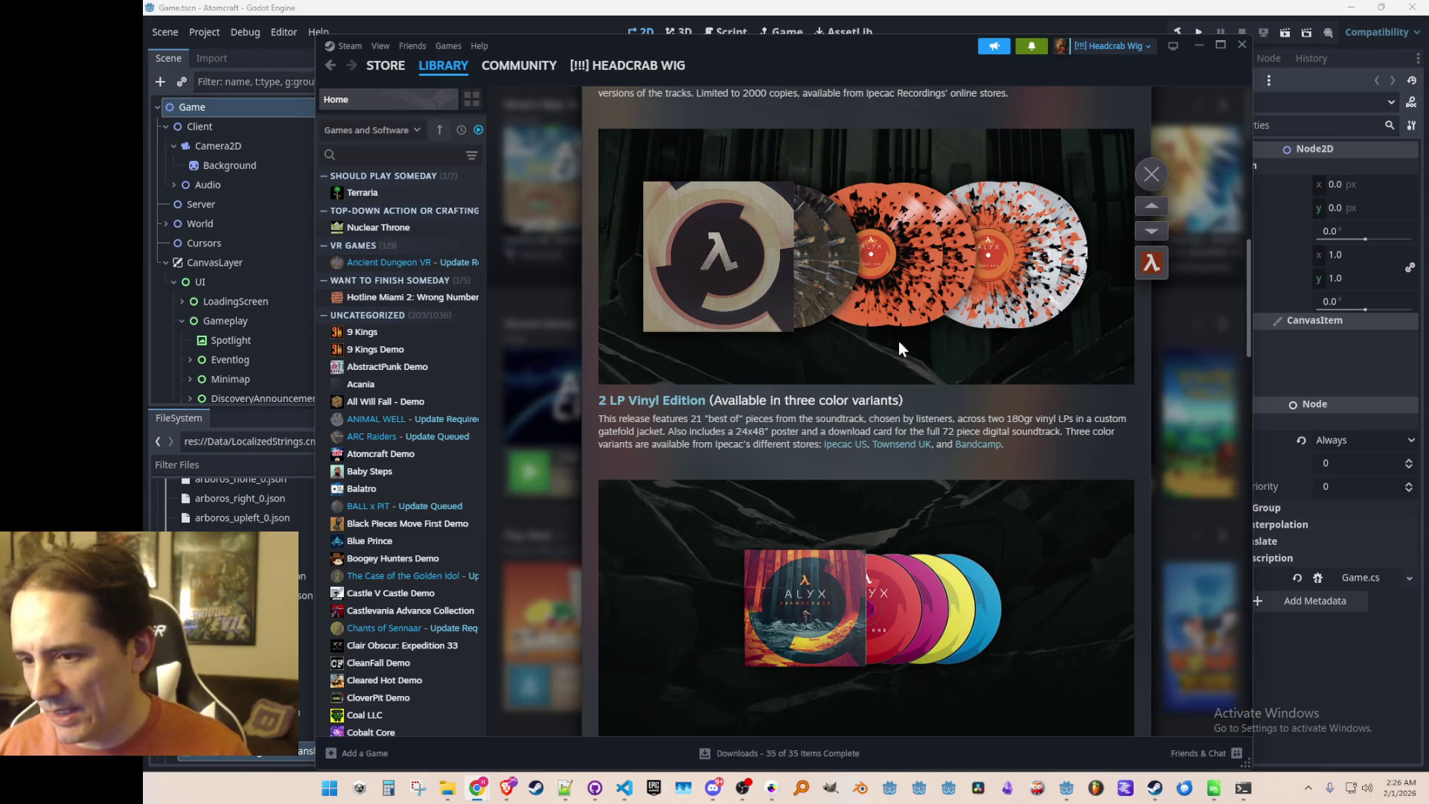
Close the Alyx article, read the Atomcraft Demo is Here! post, then minimize Steam.
{"action": "scroll", "coordinate": [899, 348], "scroll_direction": "up", "scroll_amount": 10}
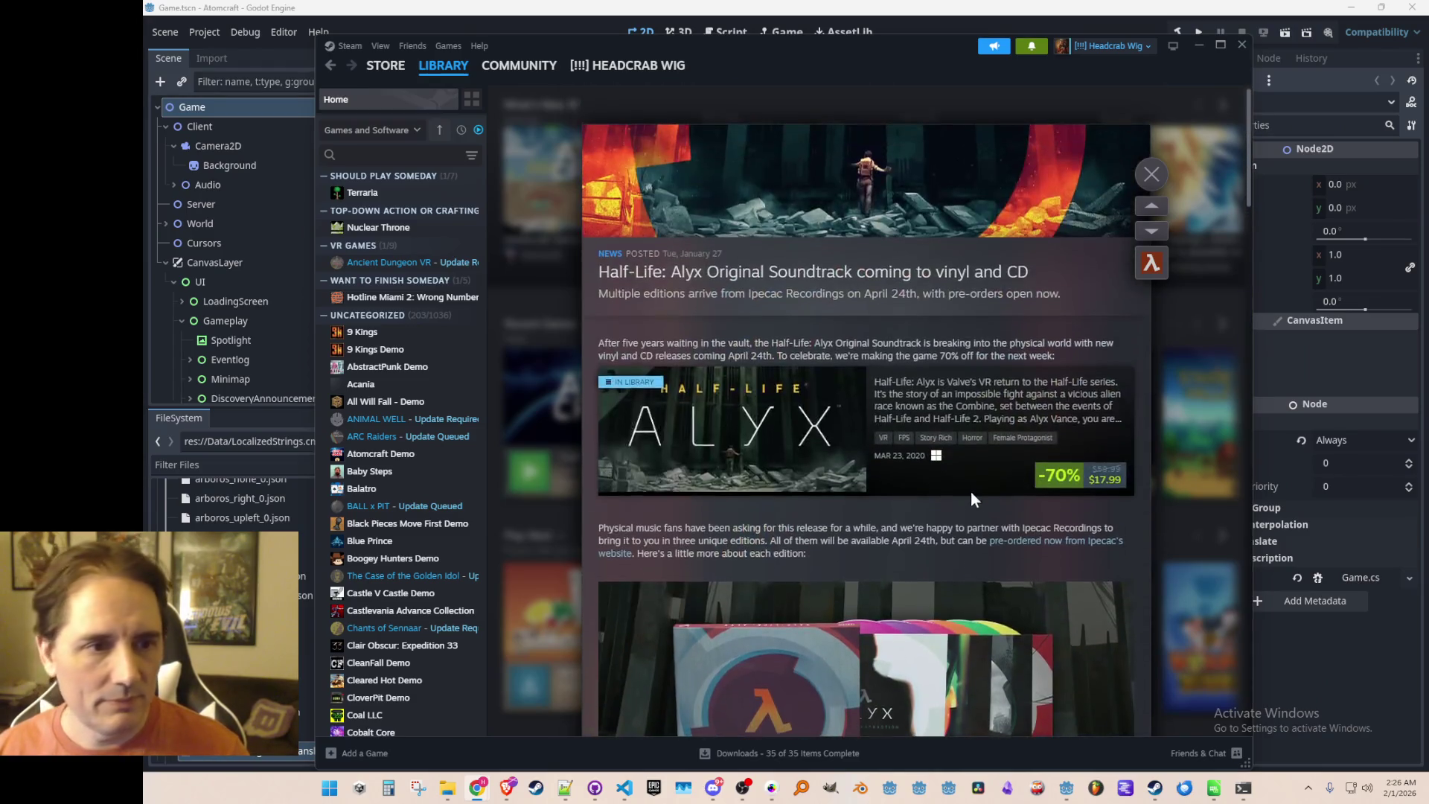
{"action": "left_click", "coordinate": [1151, 174]}
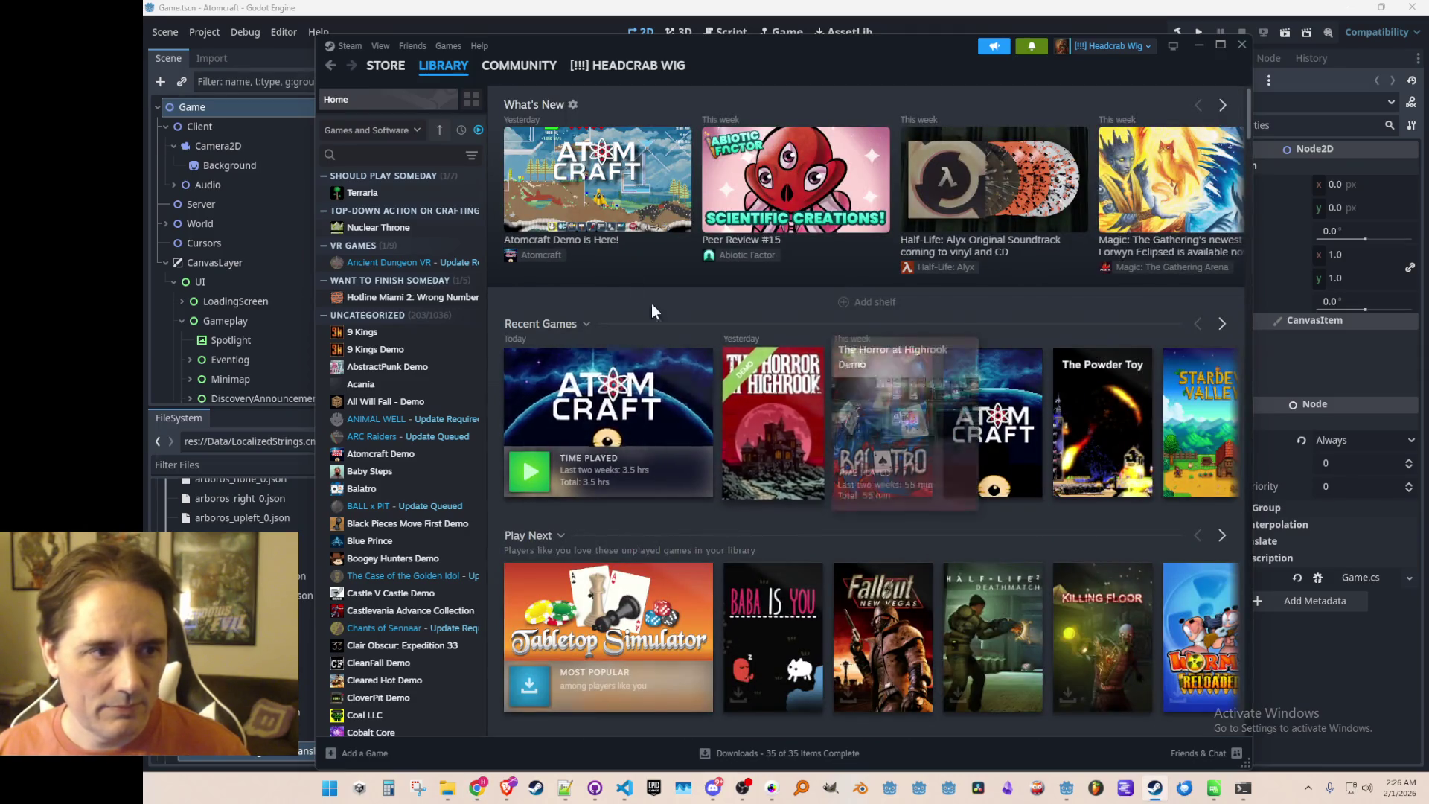
{"action": "left_click", "coordinate": [619, 192]}
{"action": "scroll", "coordinate": [893, 394], "scroll_direction": "down", "scroll_amount": 3}
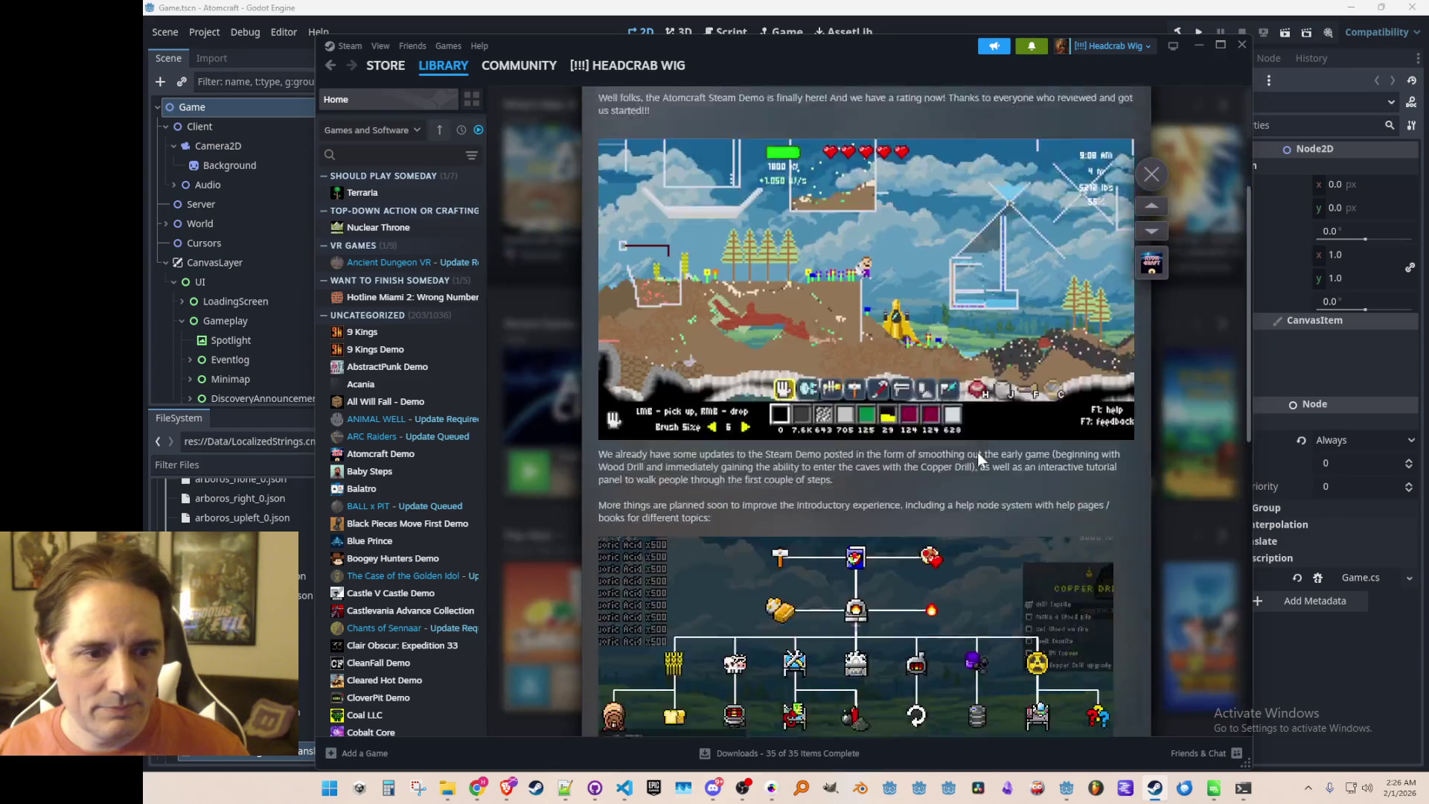
{"action": "scroll", "coordinate": [976, 453], "scroll_direction": "down", "scroll_amount": 8}
{"action": "scroll", "coordinate": [1011, 413], "scroll_direction": "up", "scroll_amount": 12}
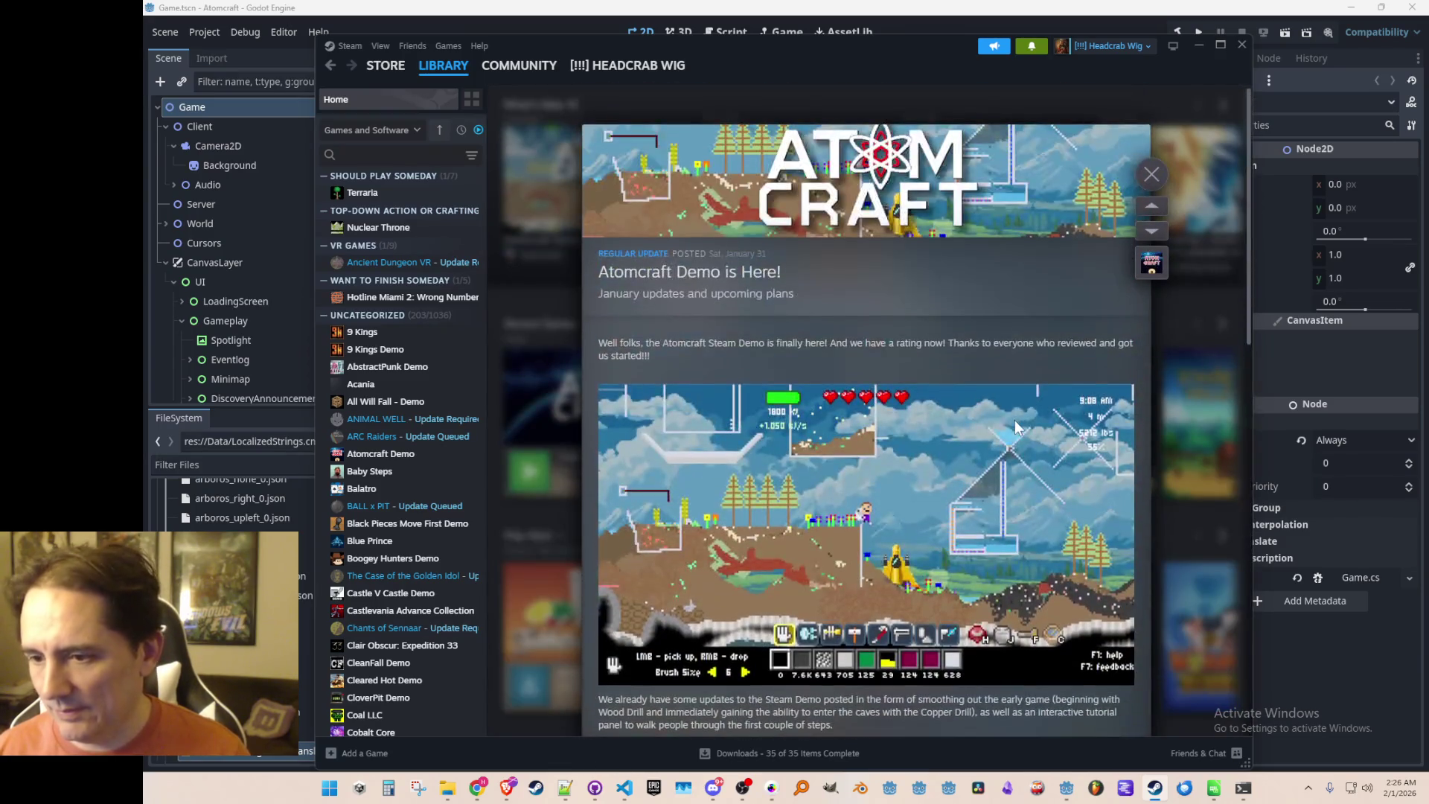
{"action": "scroll", "coordinate": [905, 386], "scroll_direction": "down", "scroll_amount": 5}
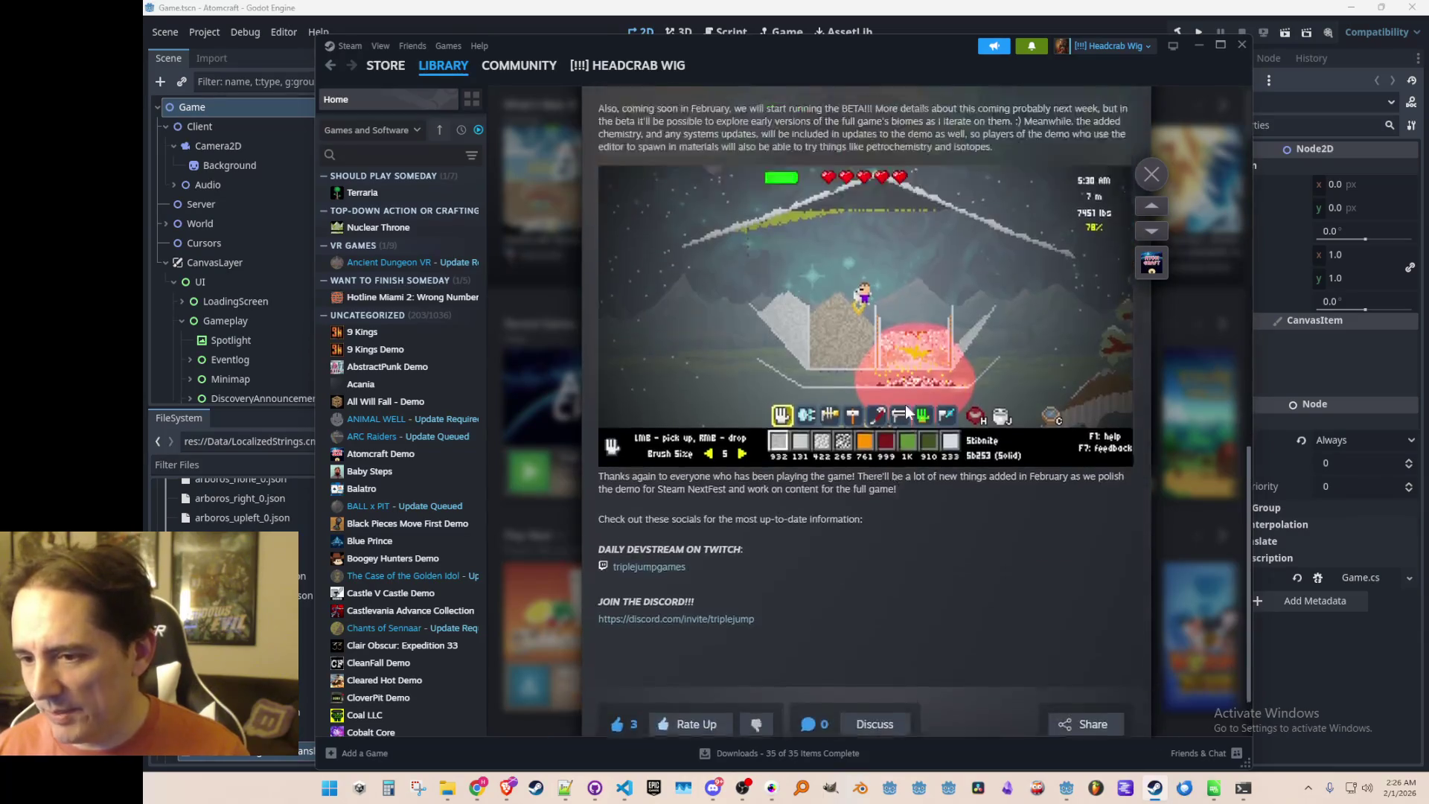
{"action": "scroll", "coordinate": [905, 405], "scroll_direction": "up", "scroll_amount": 6}
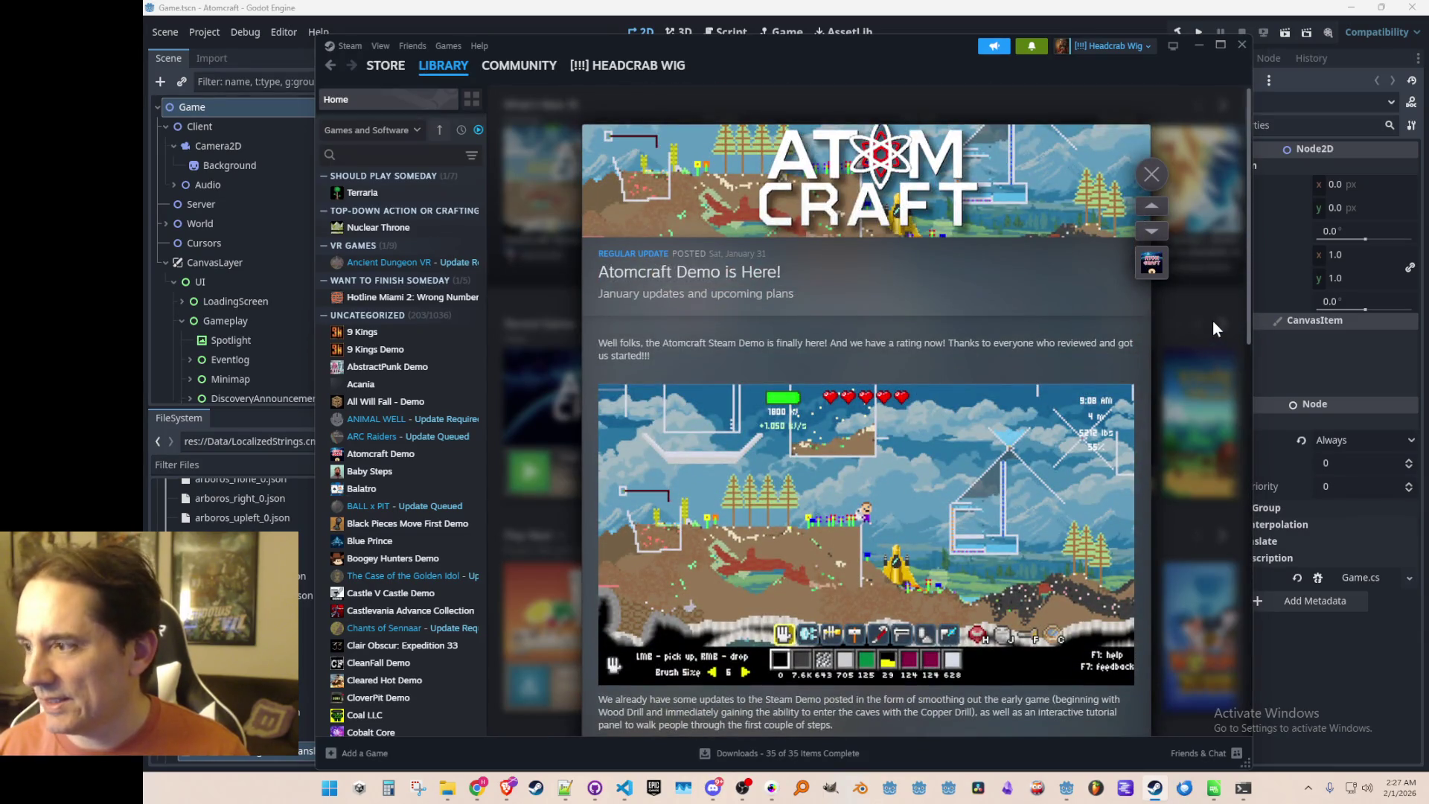
{"action": "left_click", "coordinate": [1213, 322]}
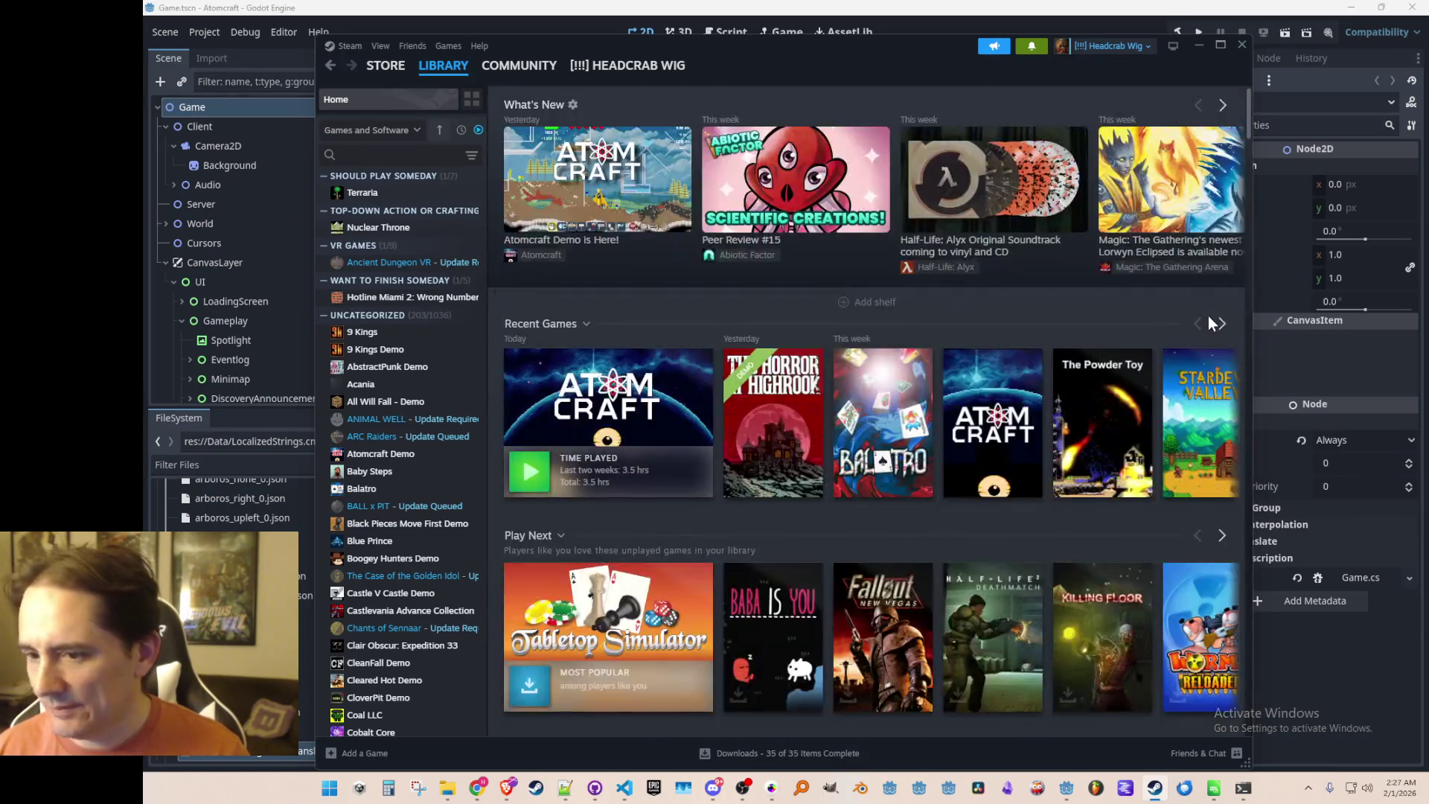
{"action": "left_click", "coordinate": [1198, 44]}
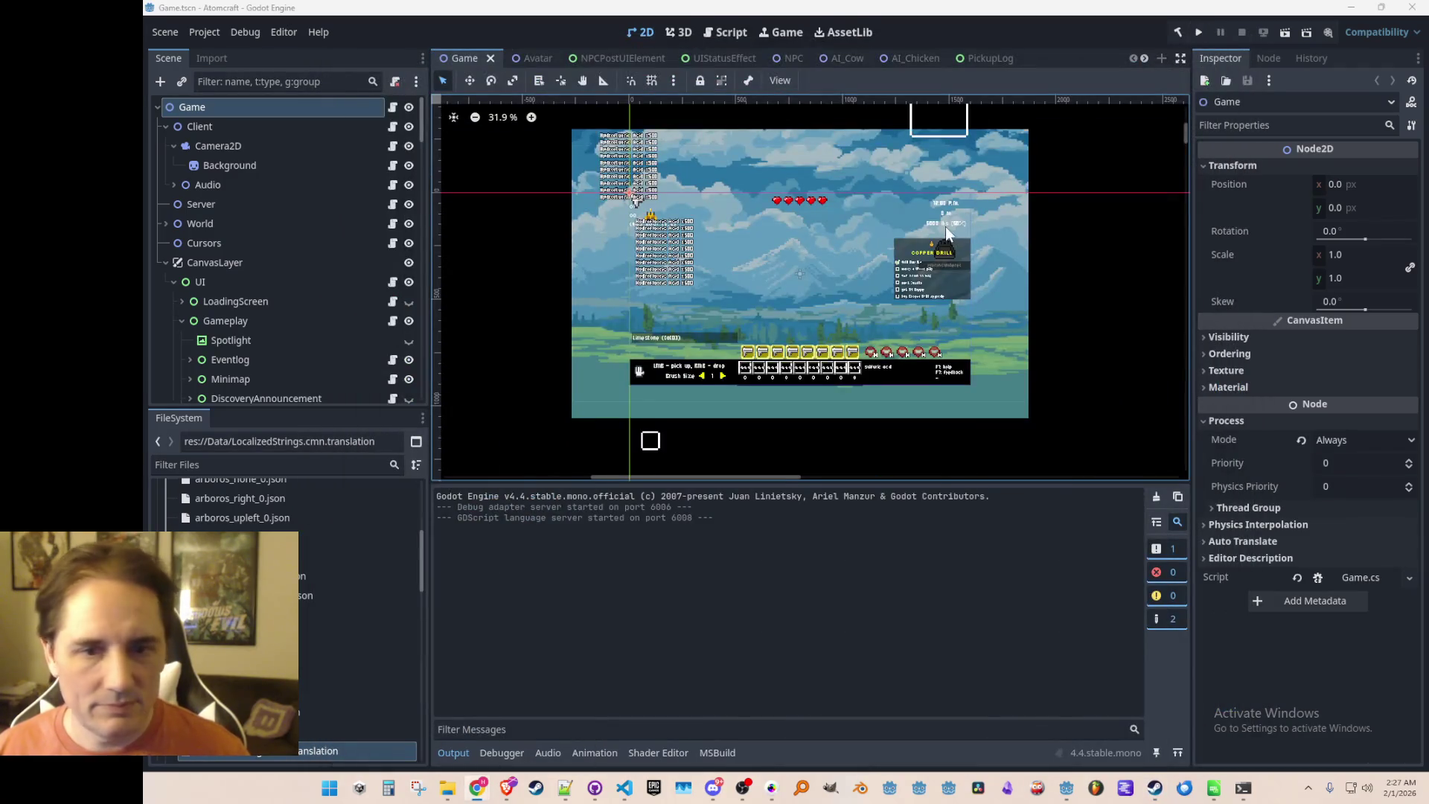
Switch to Chrome's itch.io New devlog page for Atomcraft with Alt+Tab.
{"action": "key", "text": "alt+Tab"}
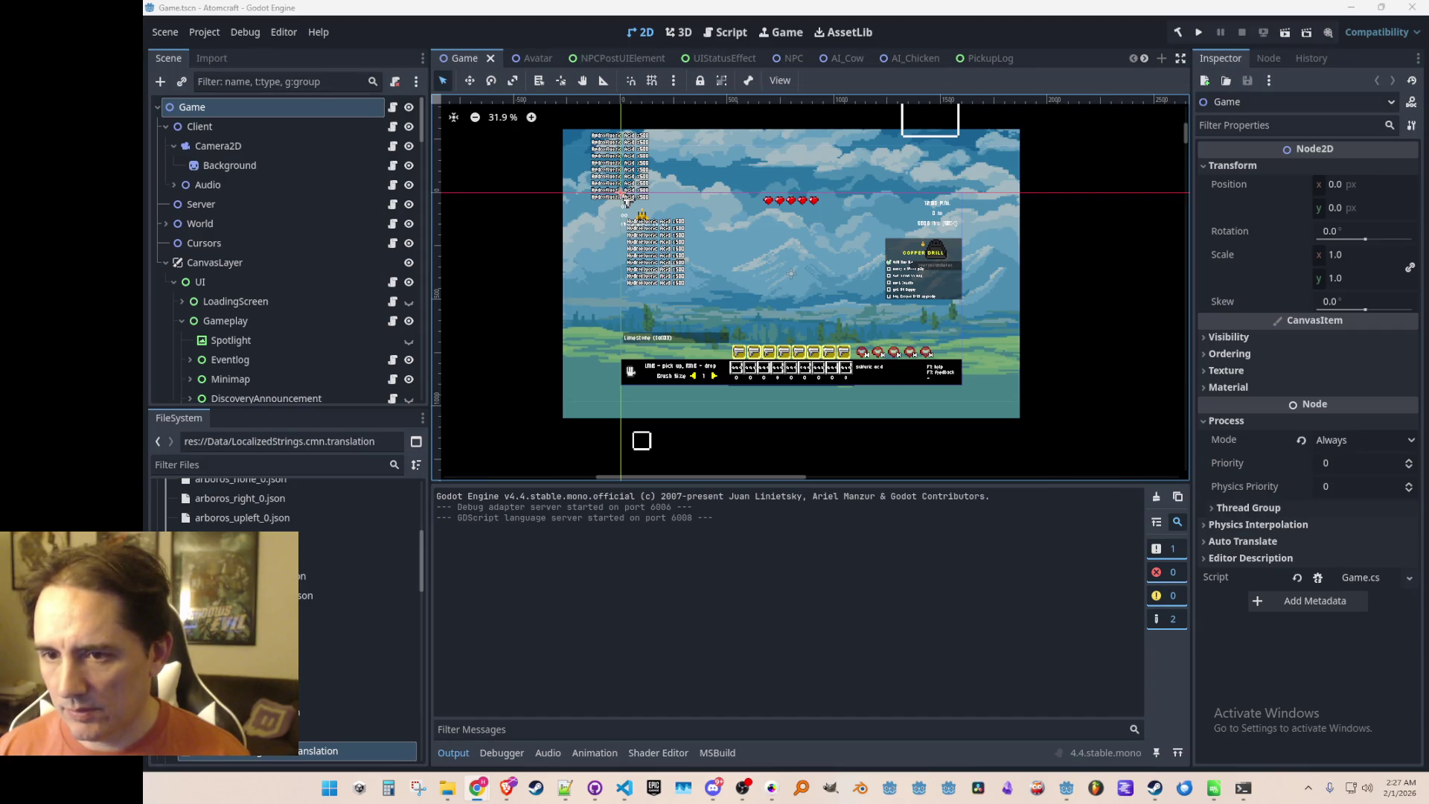
{"action": "key", "text": "alt+Tab"}
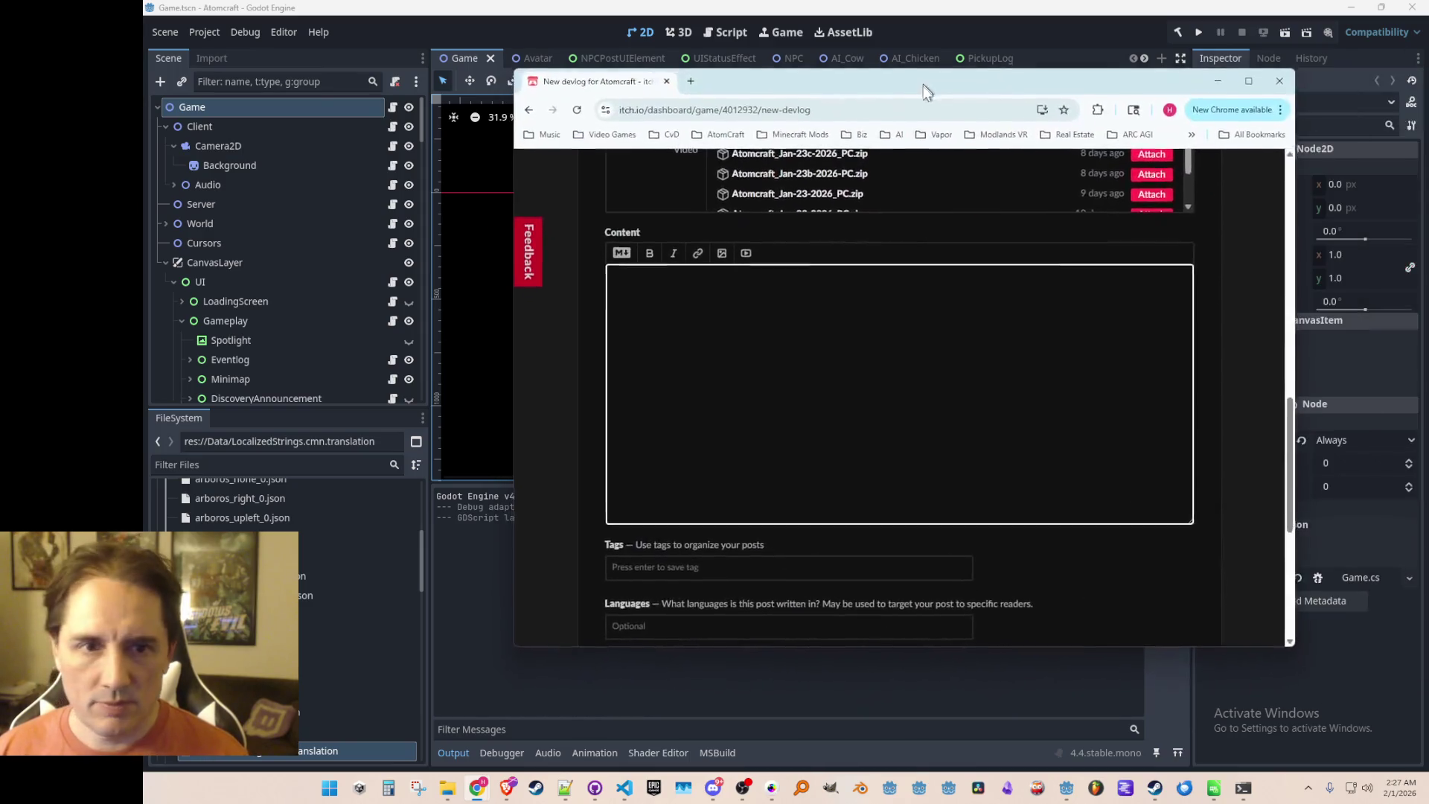
Write the devlog paragraph introducing the Gravity Glove and its tilde (~) console command, then minimize the browser.
{"action": "type", "text": "In this build, w"}
{"action": "type", "text": "e add the Gravi"}
{"action": "type", "text": "ty Glove, which lets you pick up all of a connected material in one click, as well as drop all of a material that you have in your inventory in one click. This will pr"}
{"action": "type", "text": "obably "}
{"action": "type", "text": "end up being "}
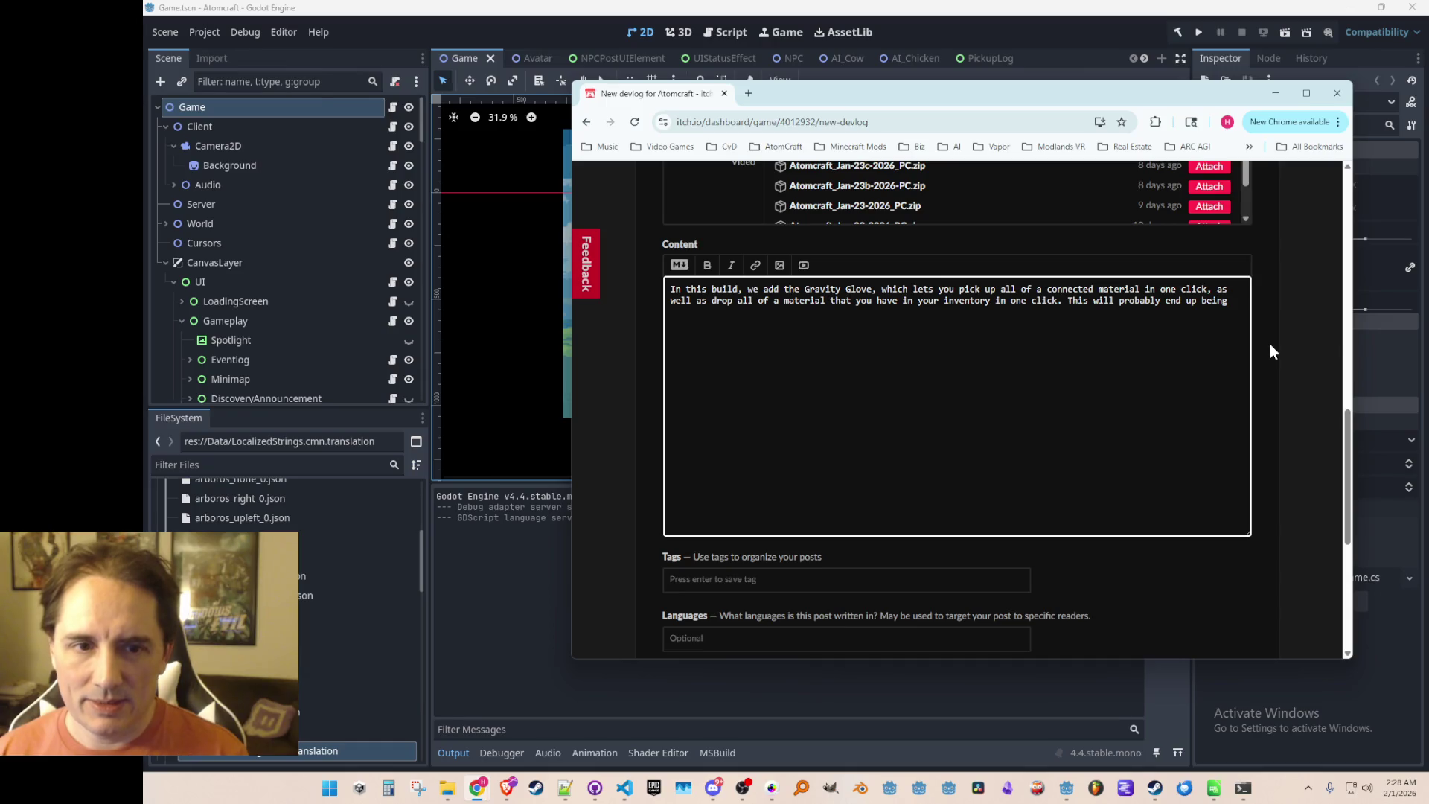
{"action": "type", "text": "something you unl"}
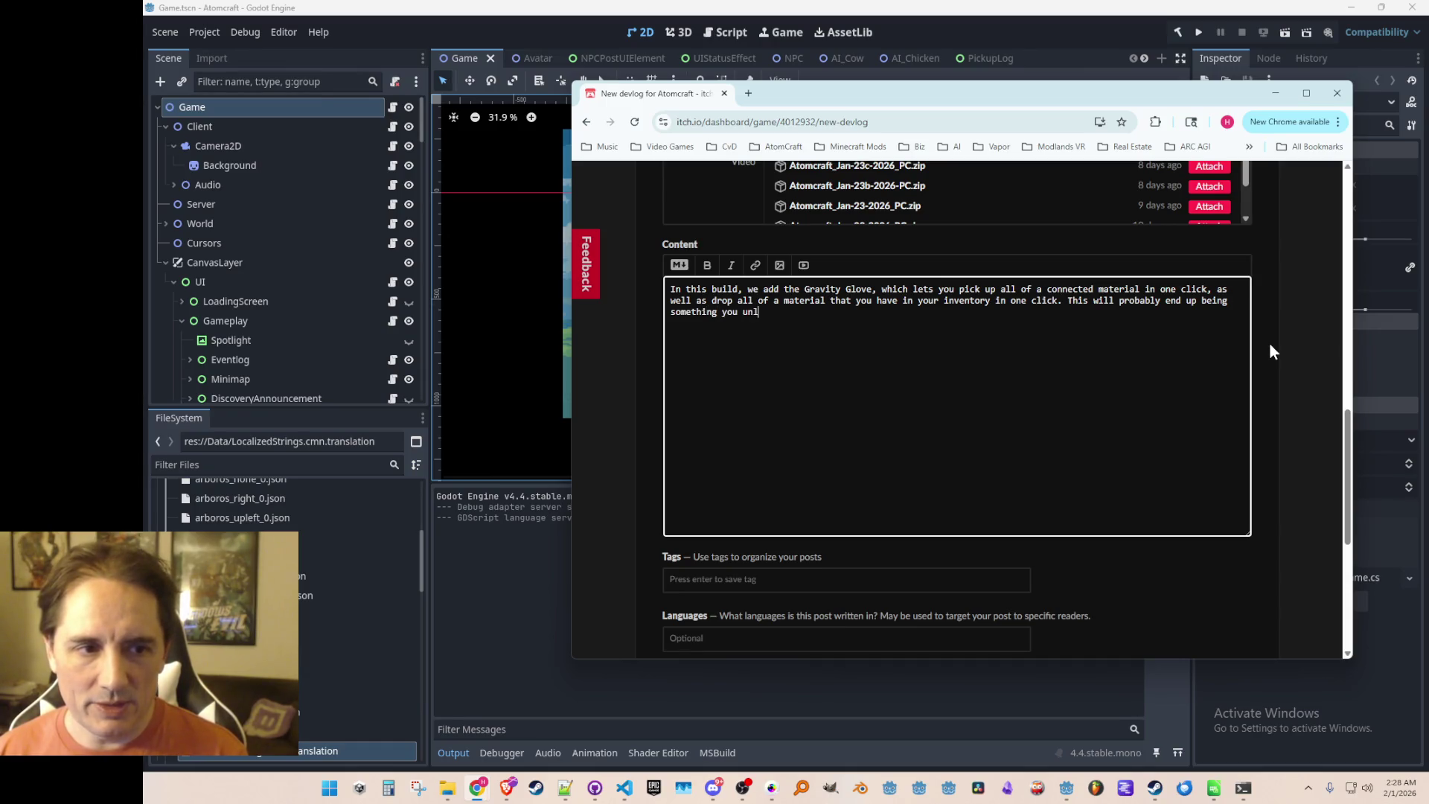
{"action": "type", "text": "ock in the third or fou"}
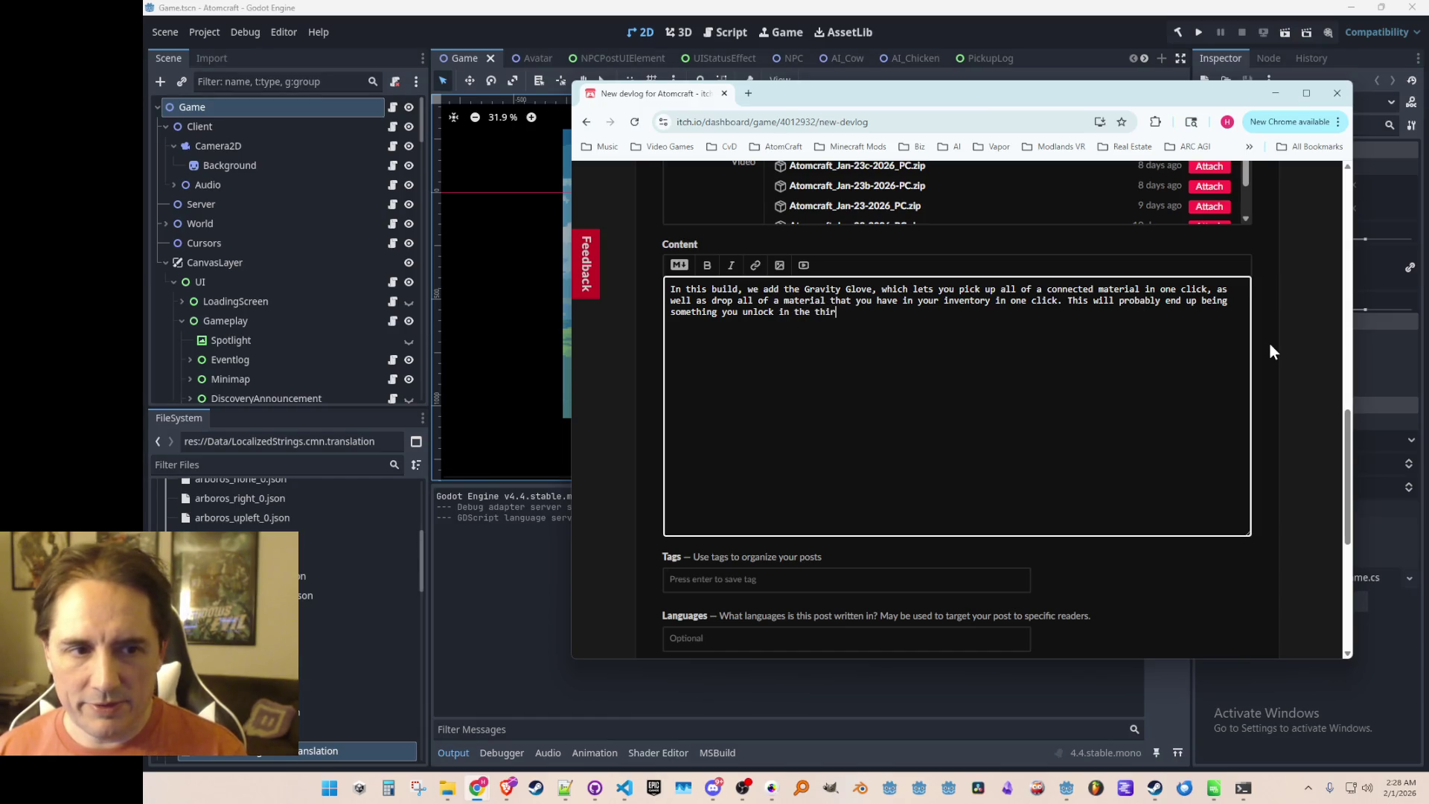
{"action": "type", "text": "rth "}
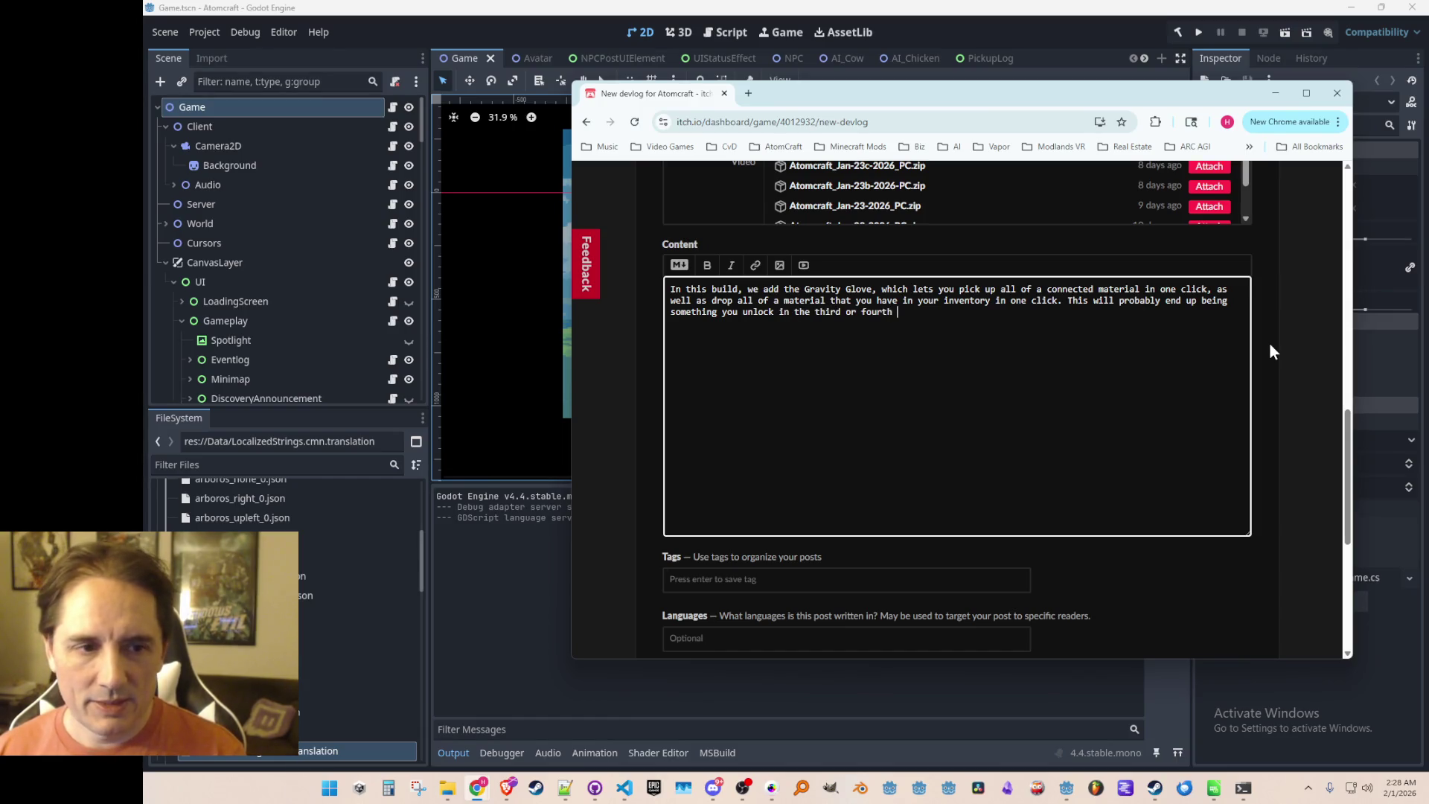
{"action": "type", "text": "undergroud bio"}
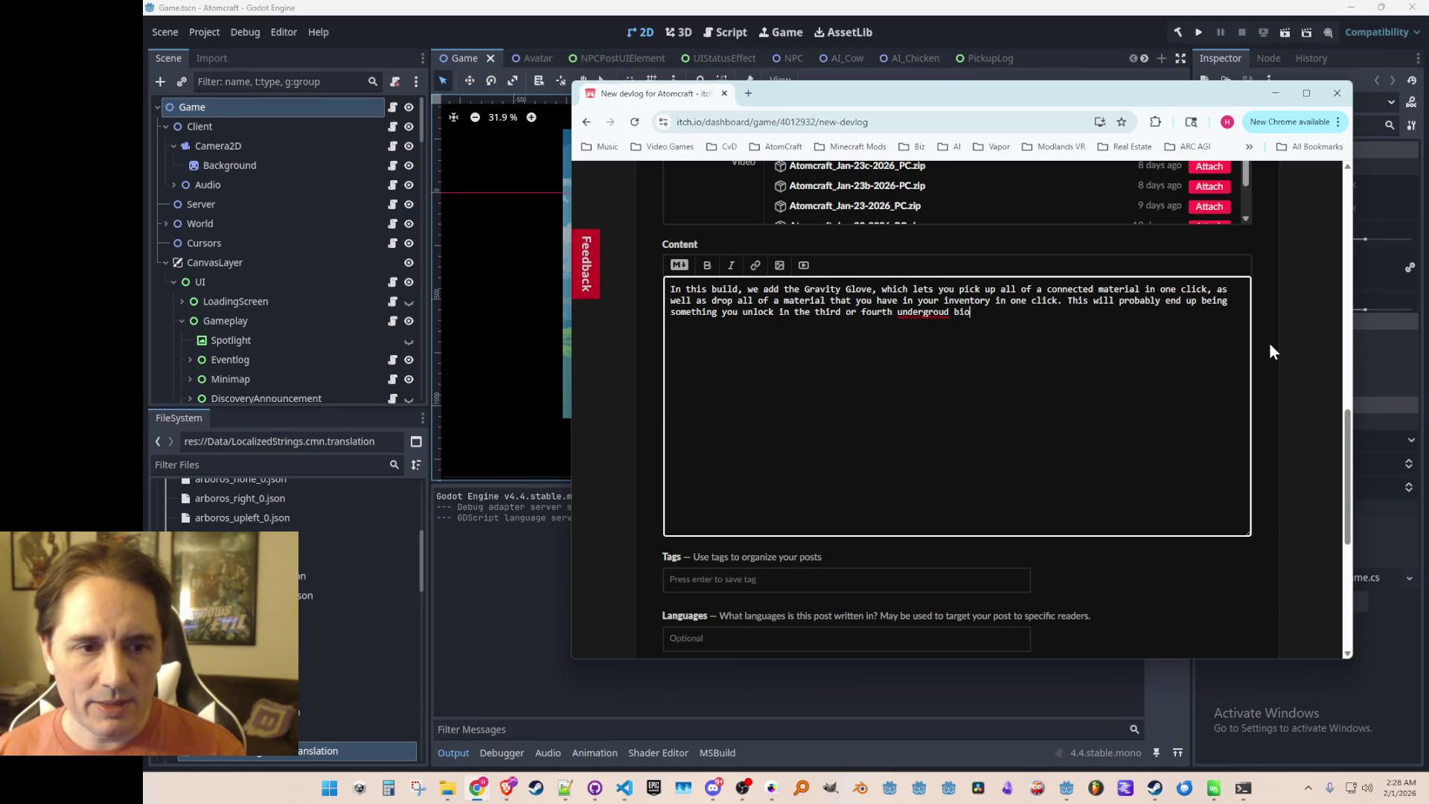
{"action": "key", "text": "BackSpace"}
{"action": "key", "text": "BackSpace"}
{"action": "key", "text": "BackSpace"}
{"action": "key", "text": "BackSpace"}
{"action": "key", "text": "BackSpace"}
{"action": "type", "text": "nd biome, bu"}
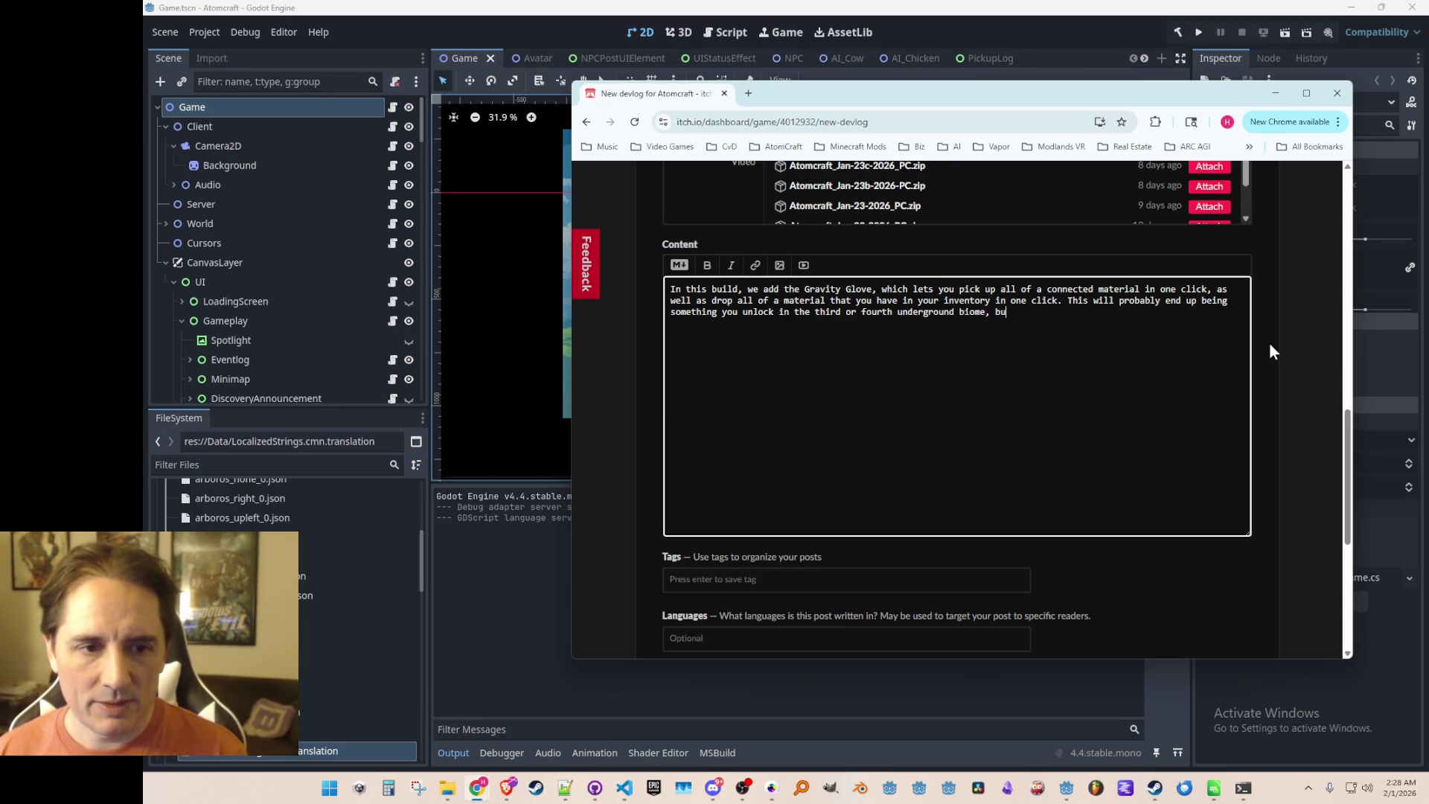
{"action": "type", "text": "t for now you"}
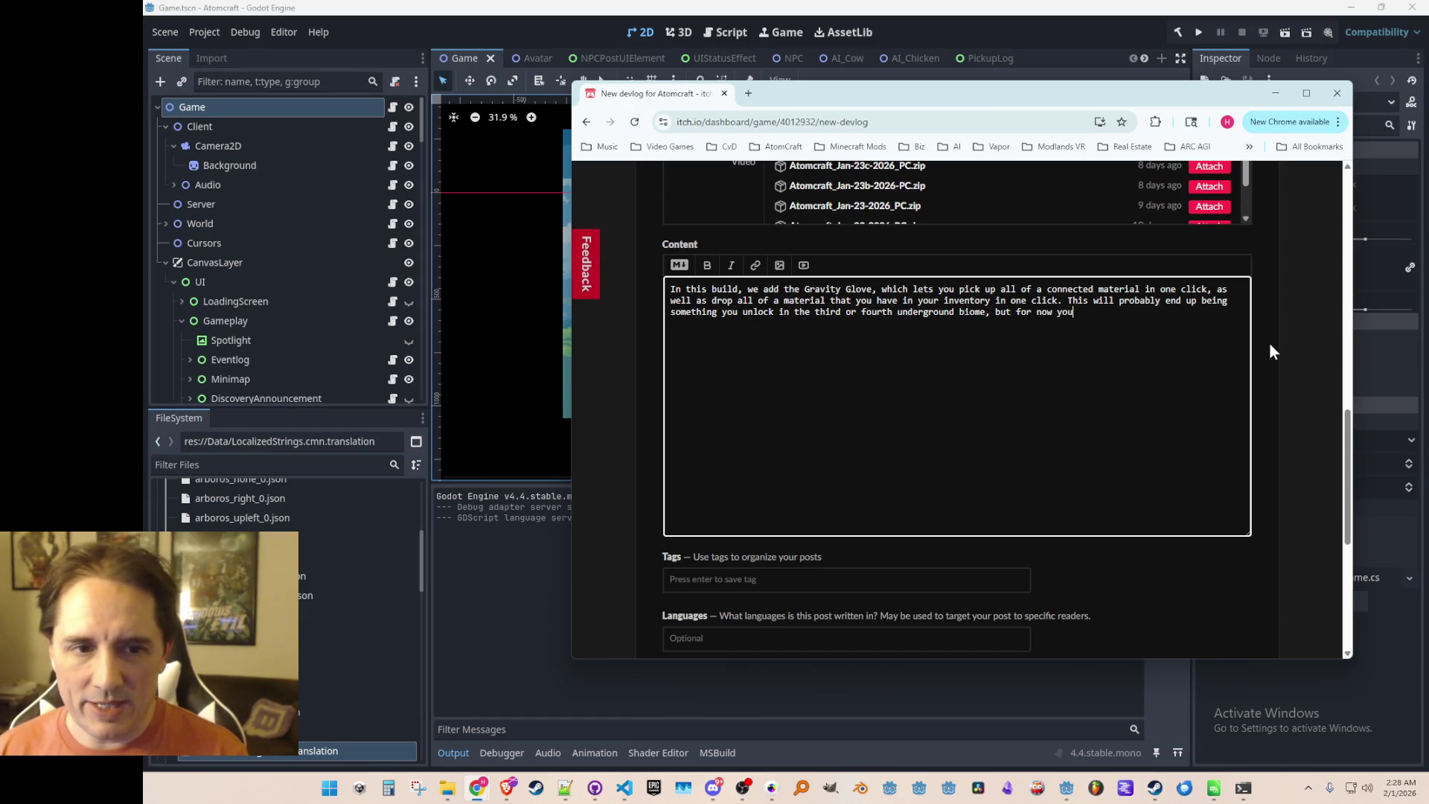
{"action": "type", "text": " can give it "}
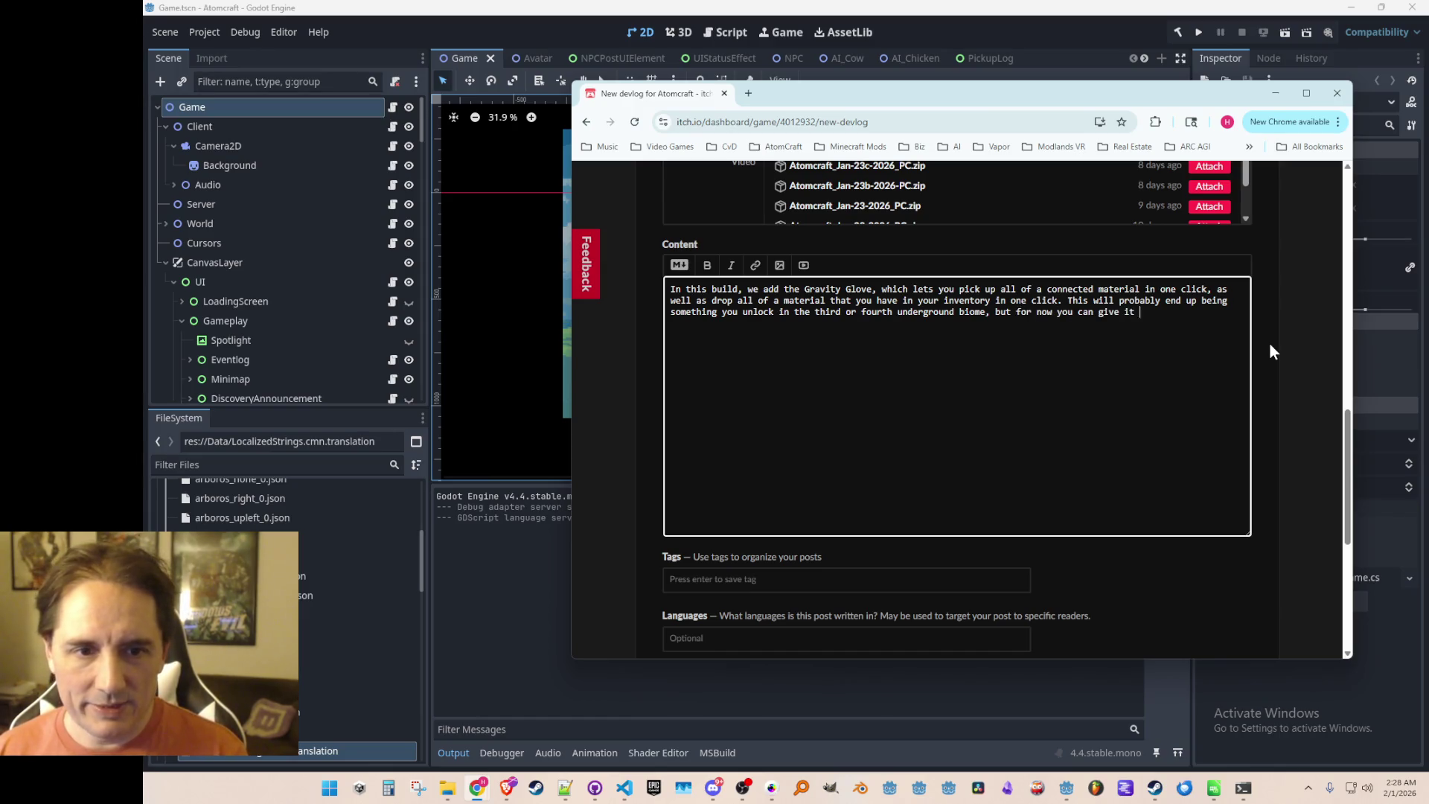
{"action": "type", "text": "to yourself"}
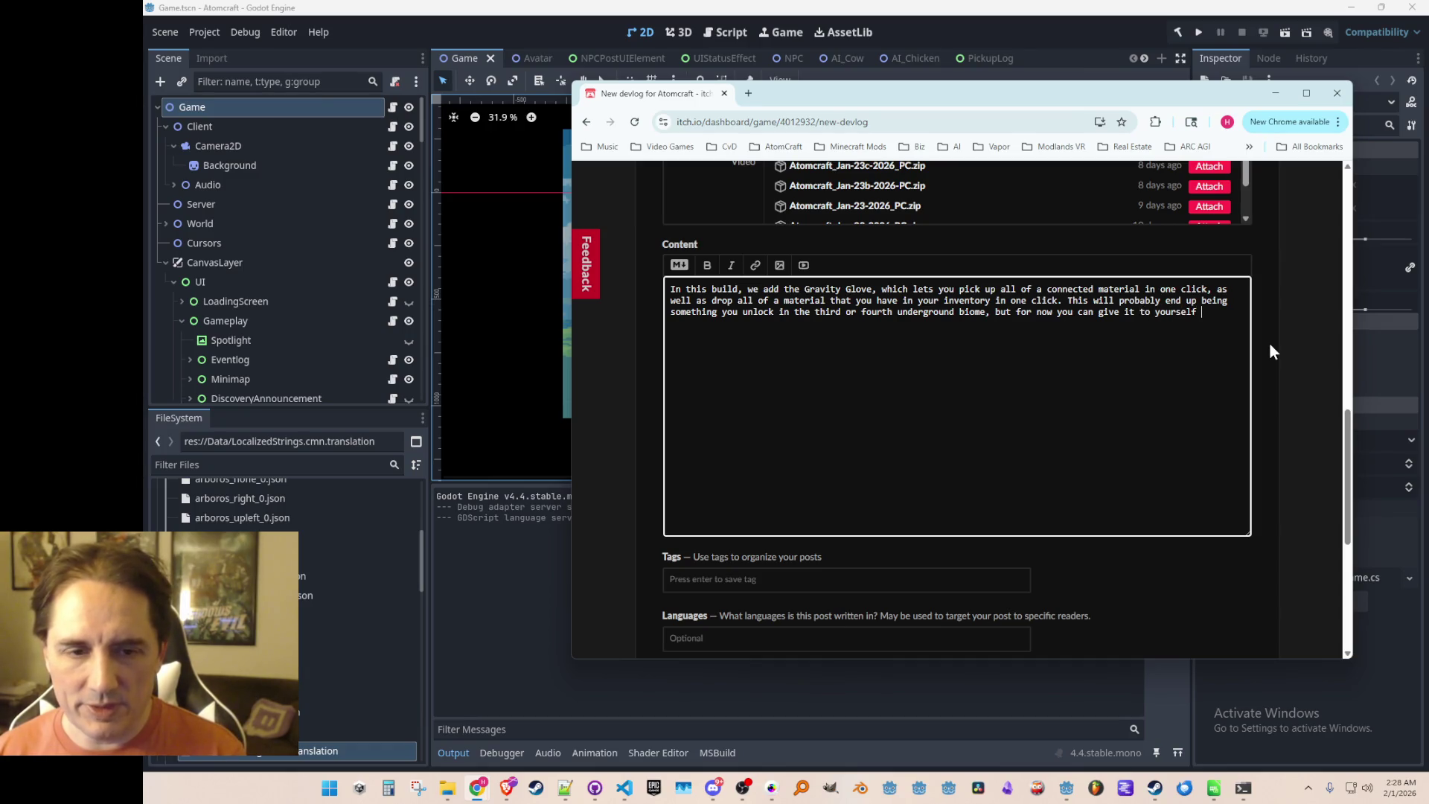
{"action": "type", "text": " for testing"}
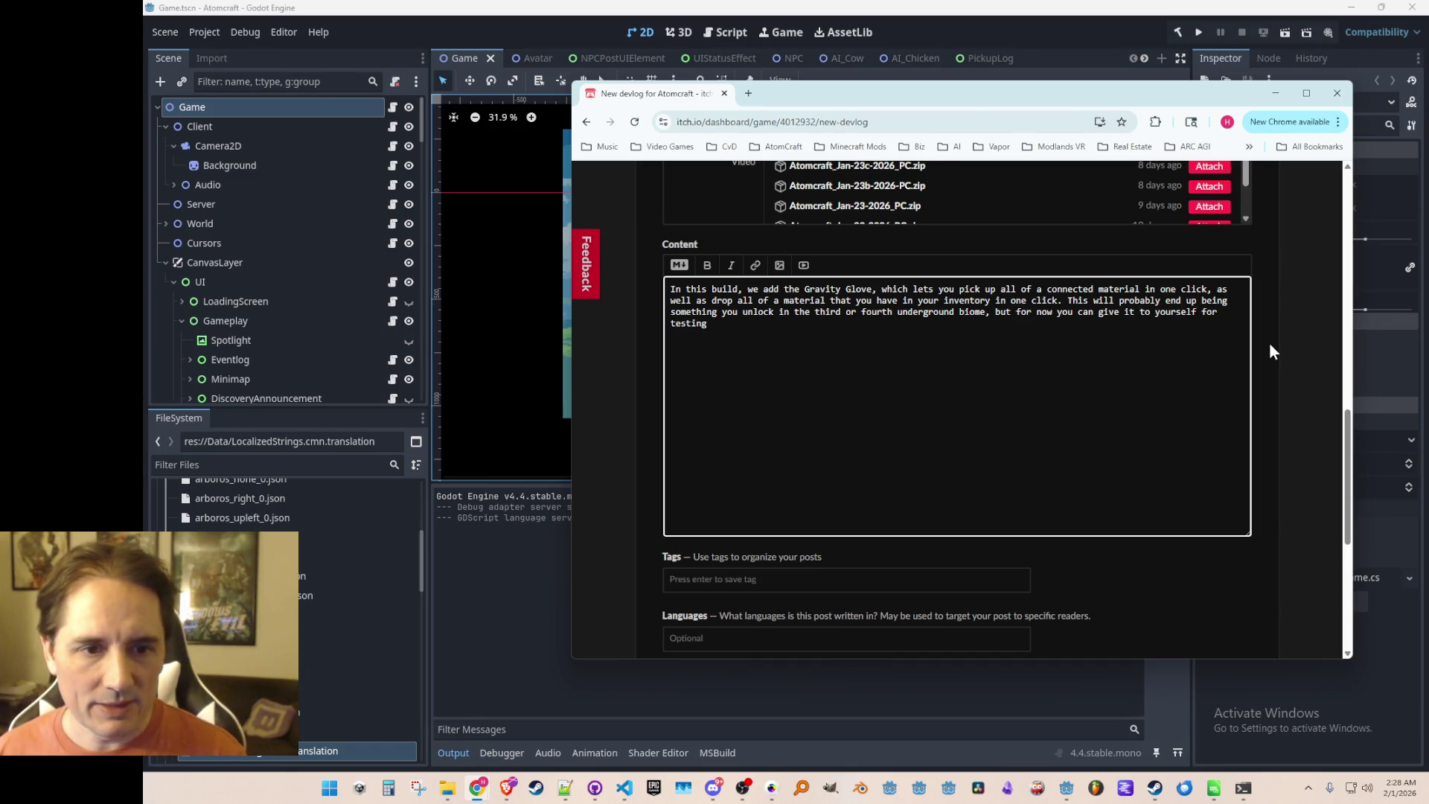
{"action": "type", "text": " by t"}
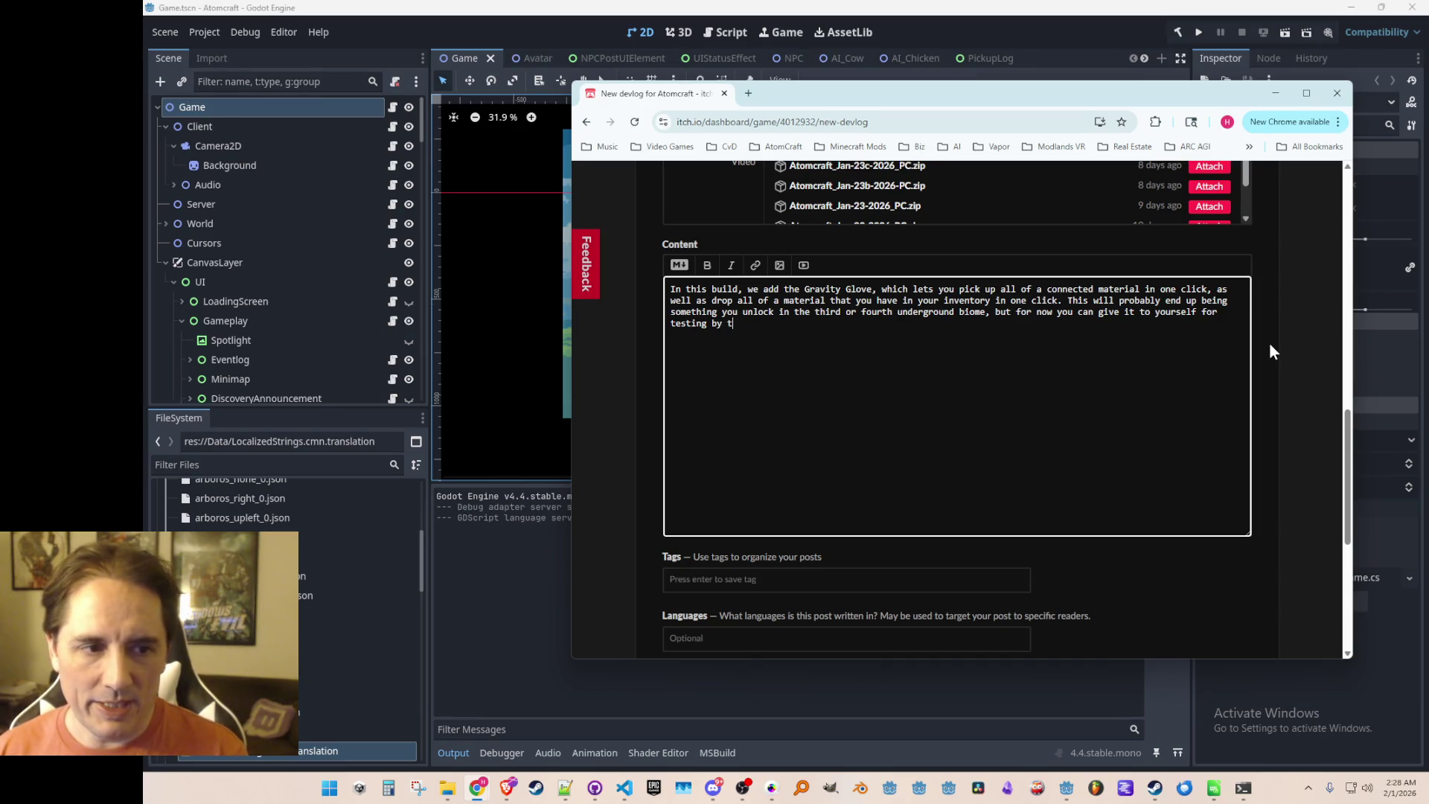
{"action": "type", "text": "yping 'give "}
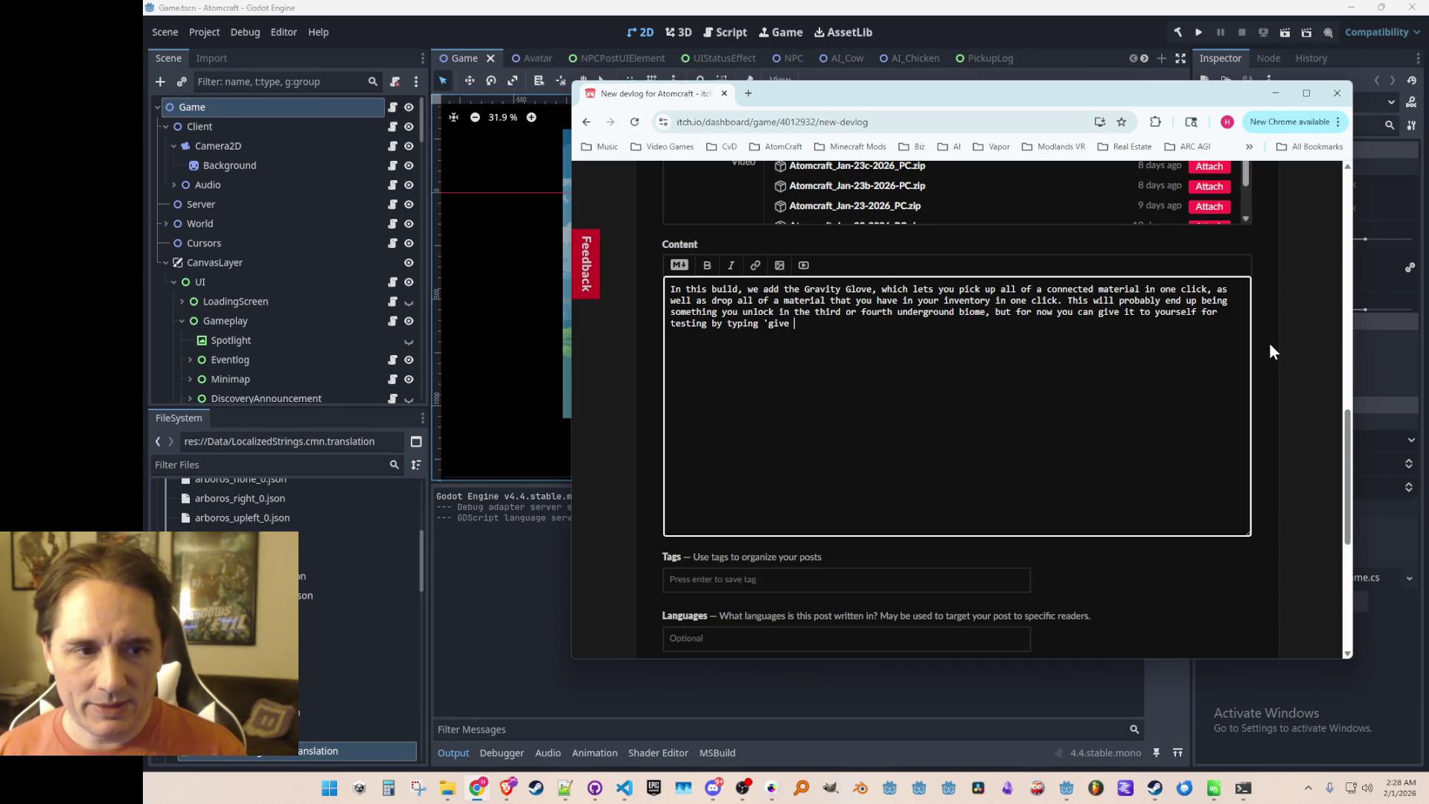
{"action": "type", "text": "Gravity Glove' i"}
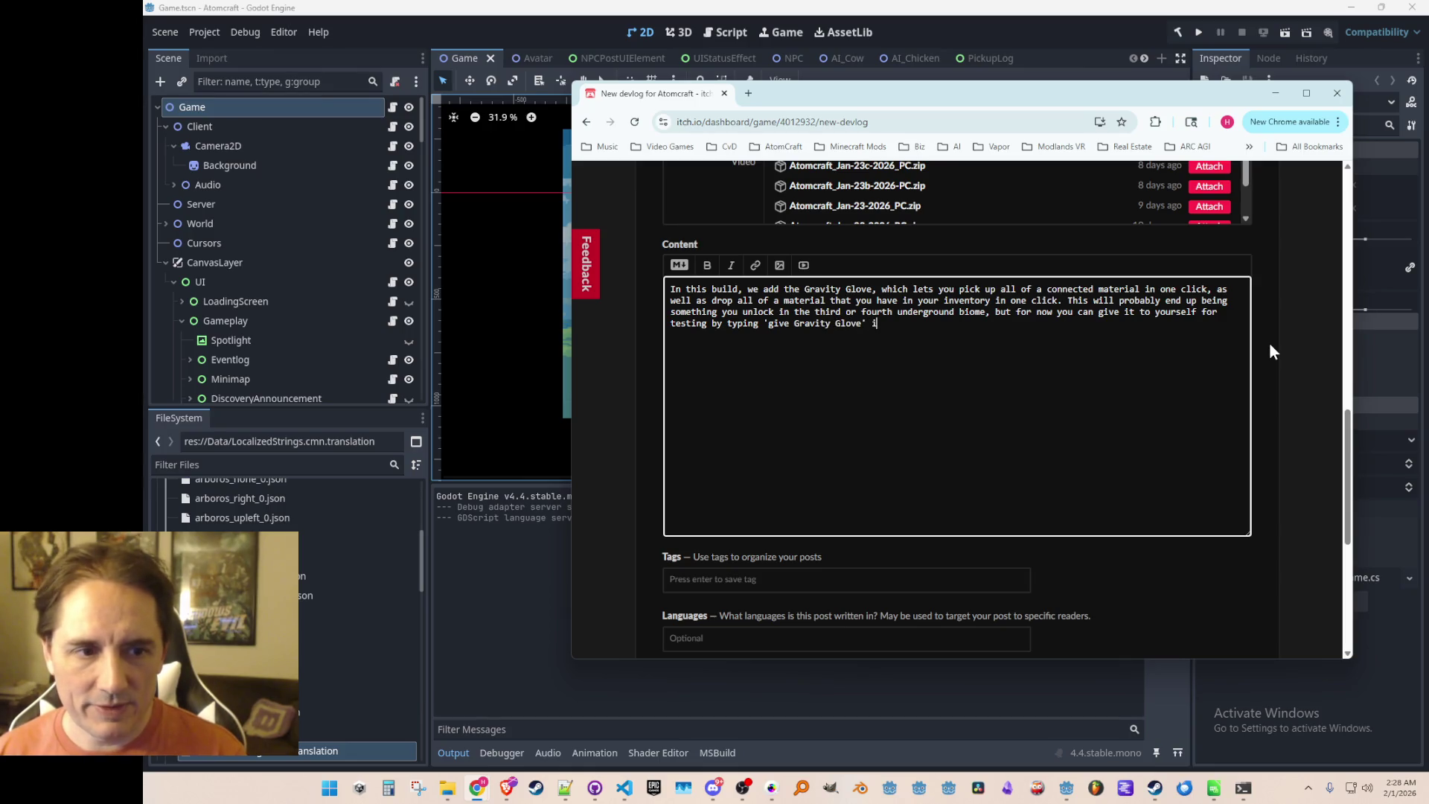
{"action": "type", "text": "n the console"}
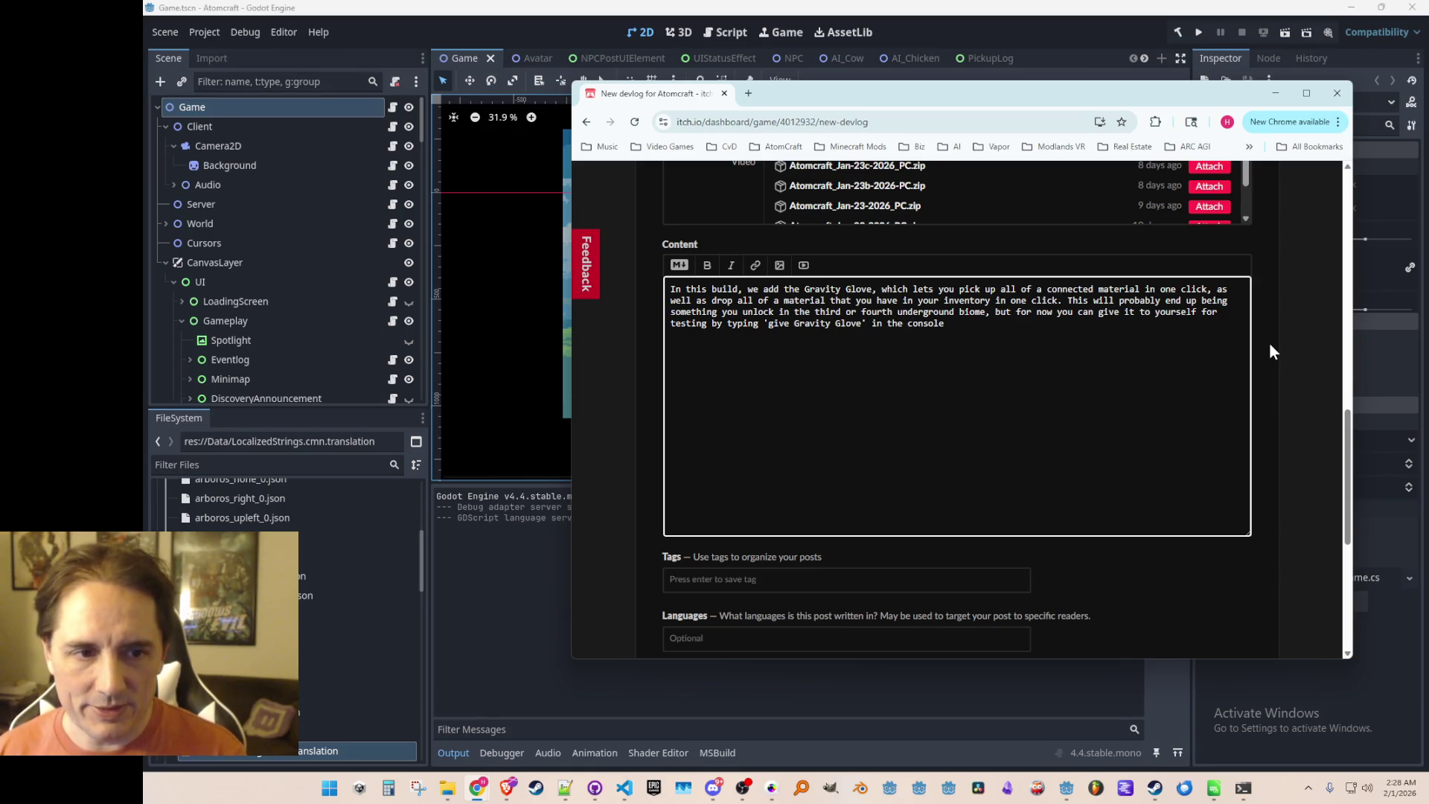
{"action": "type", "text": "tilde"}
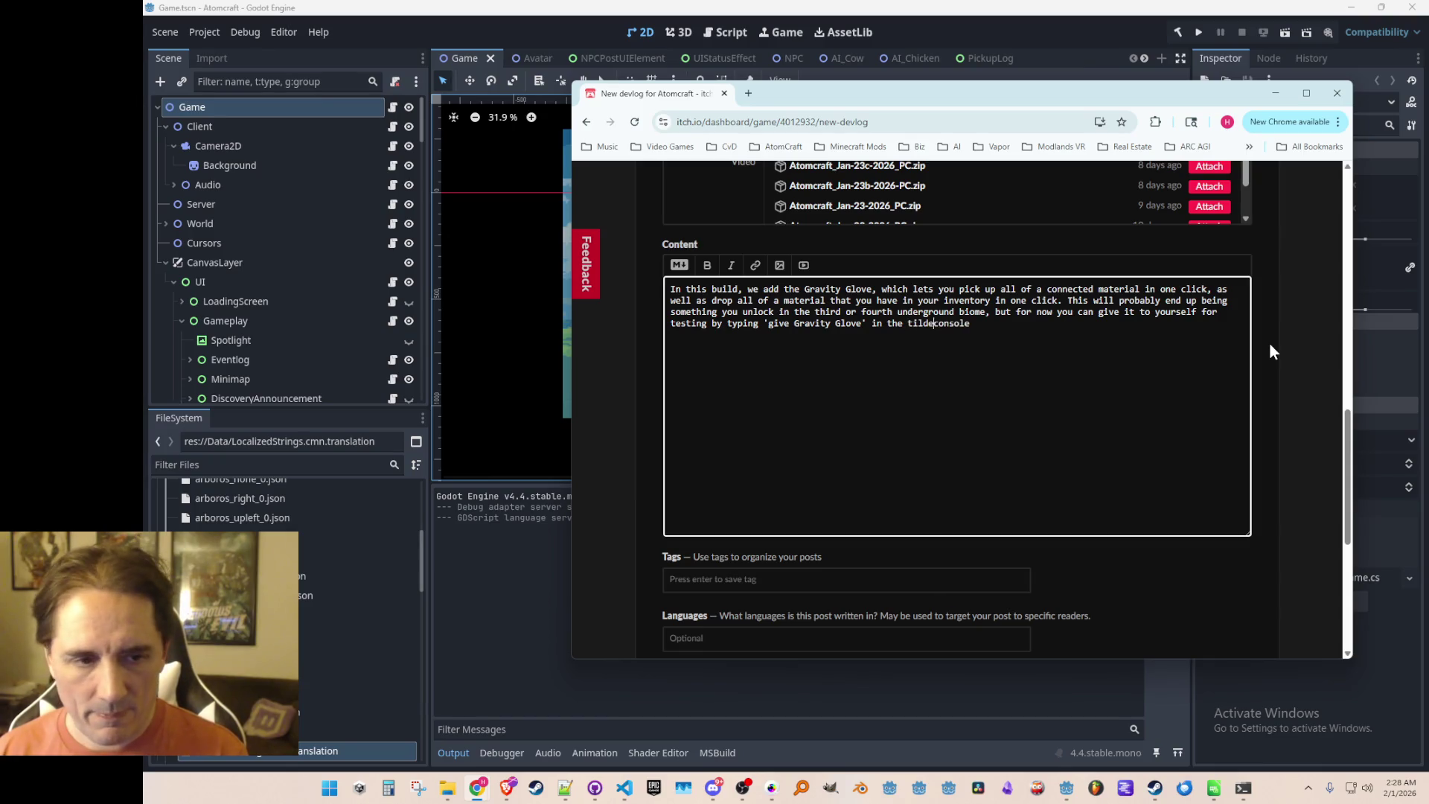
{"action": "key", "text": "ctrl+Left"}
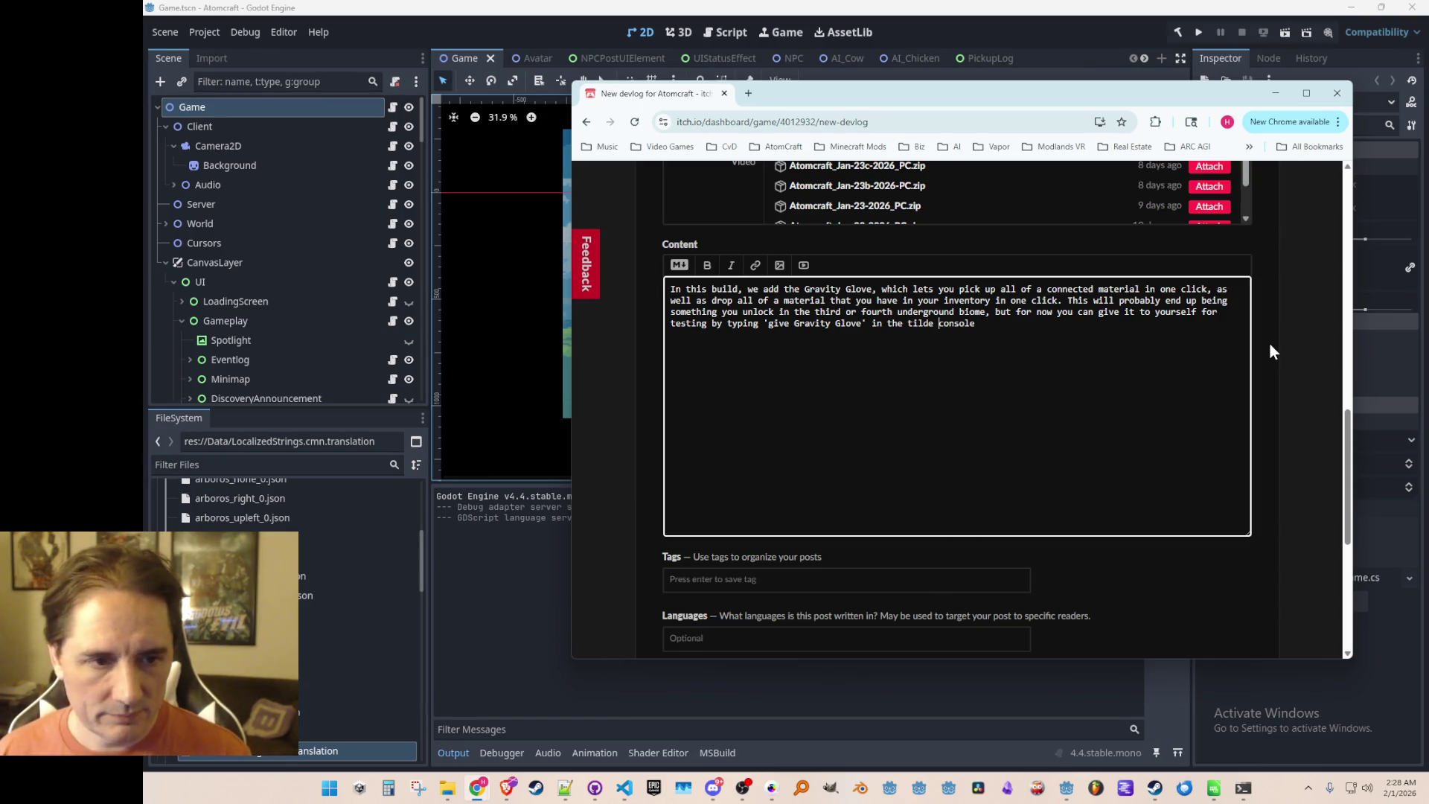
{"action": "type", "text": "(~)"}
{"action": "key", "text": "End"}
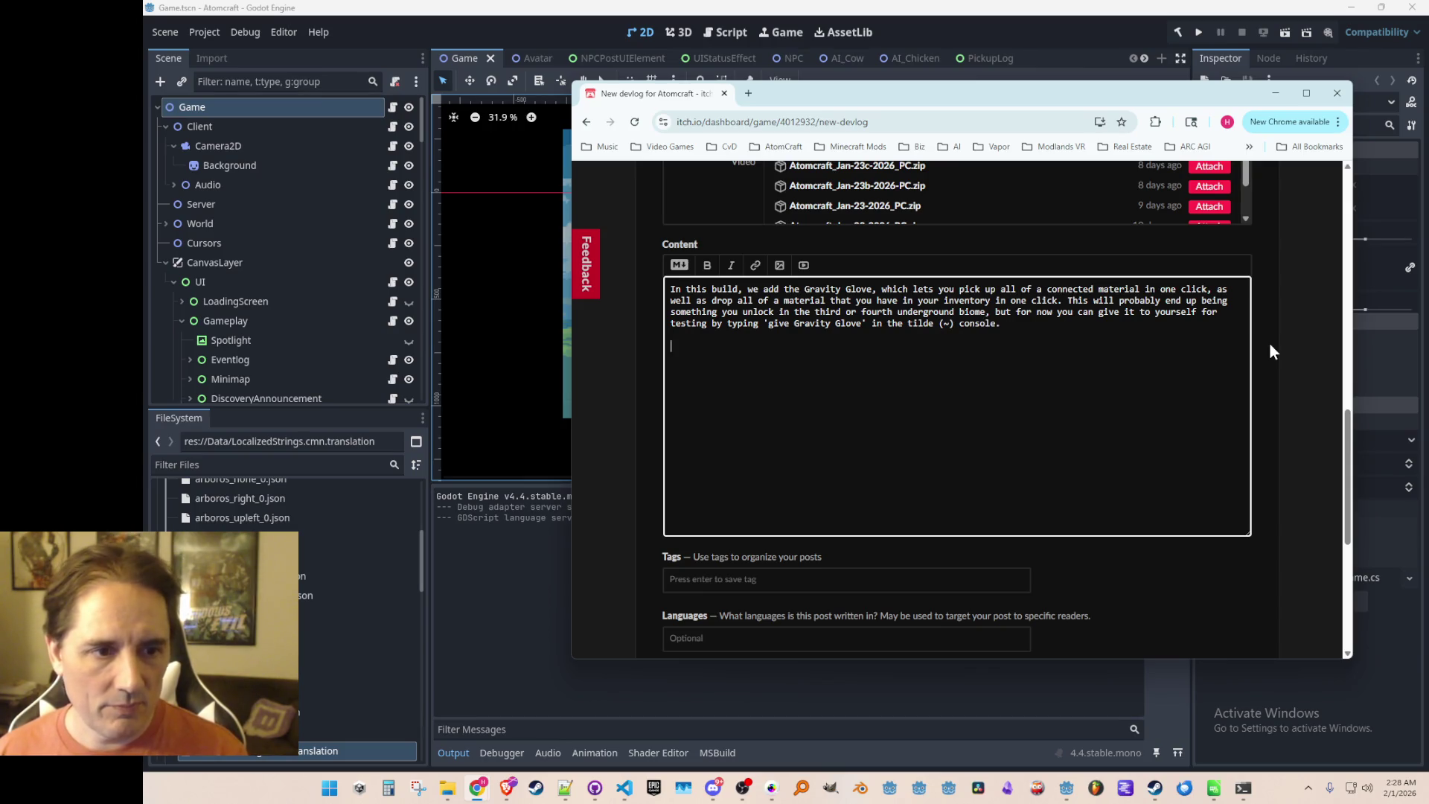
{"action": "left_click", "coordinate": [1274, 93]}
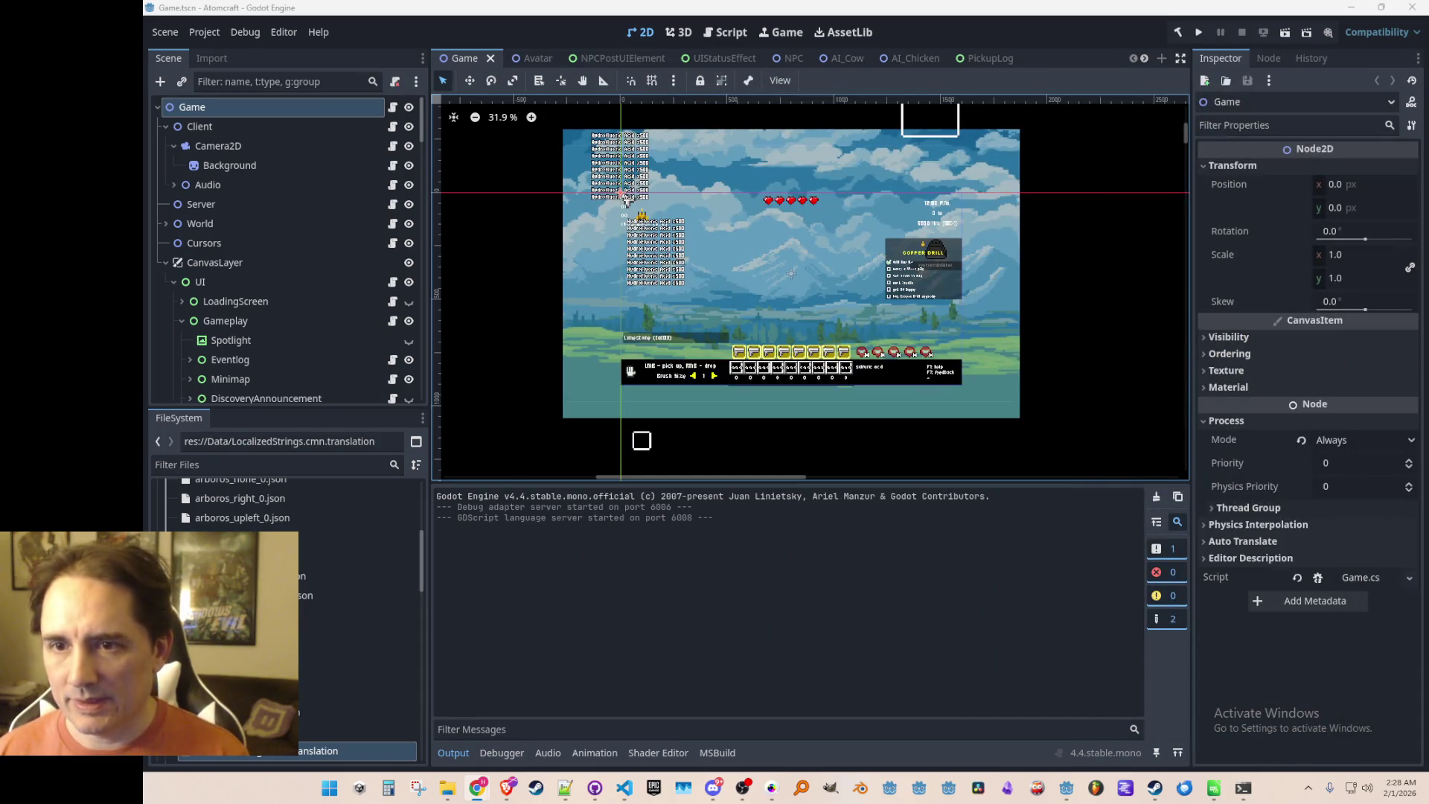
{"action": "left_click", "coordinate": [772, 789]}
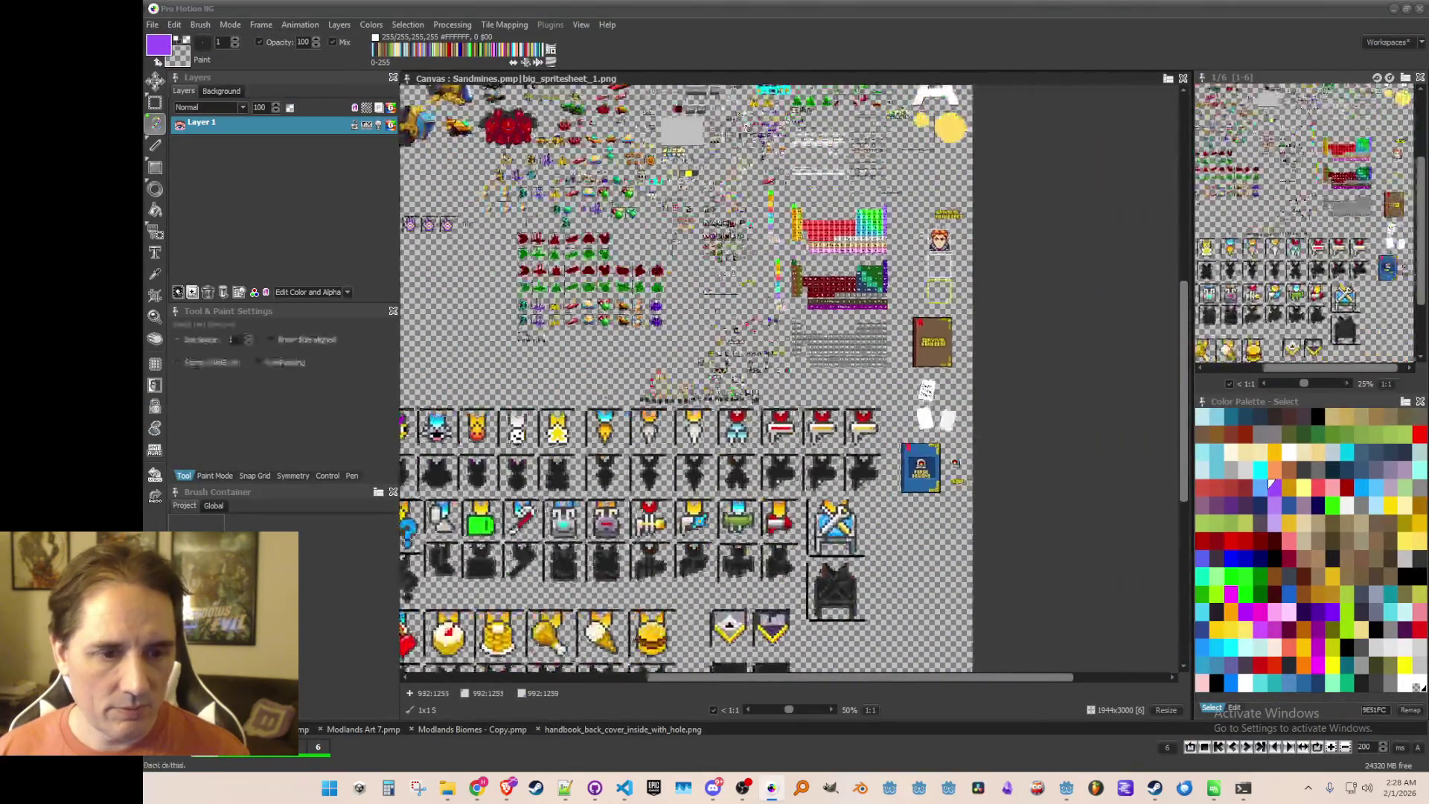
{"action": "scroll", "coordinate": [598, 452], "scroll_direction": "up", "scroll_amount": 2}
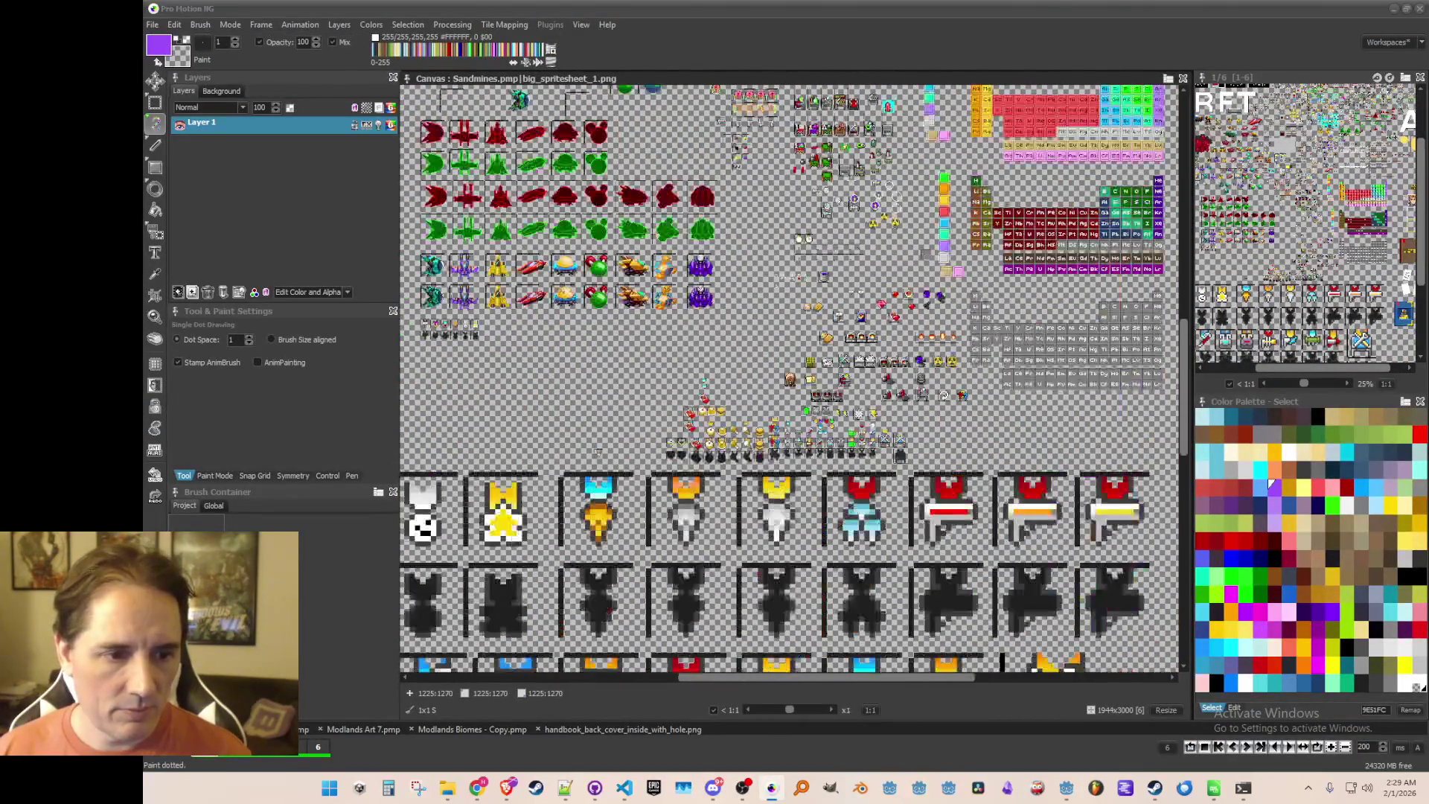
{"action": "scroll", "coordinate": [598, 452], "scroll_direction": "up", "scroll_amount": 2}
{"action": "mouse_move", "coordinate": [1094, 183]}
{"action": "left_mouse_down"}
{"action": "mouse_move", "coordinate": [1010, 299]}
{"action": "mouse_move", "coordinate": [841, 298]}
{"action": "left_mouse_up"}
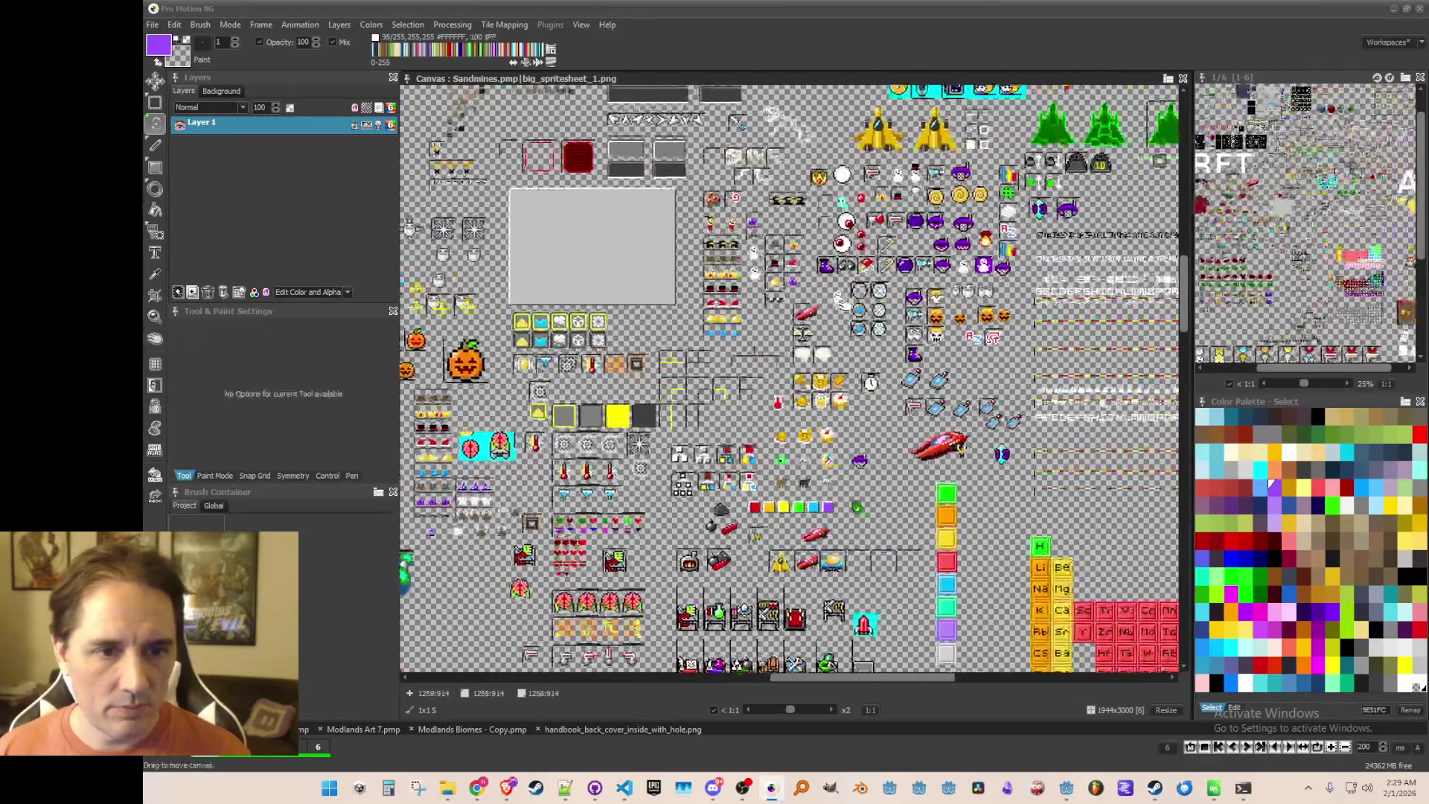
{"action": "scroll", "coordinate": [839, 299], "scroll_direction": "down", "scroll_amount": 1}
{"action": "key", "text": "alt+Tab"}
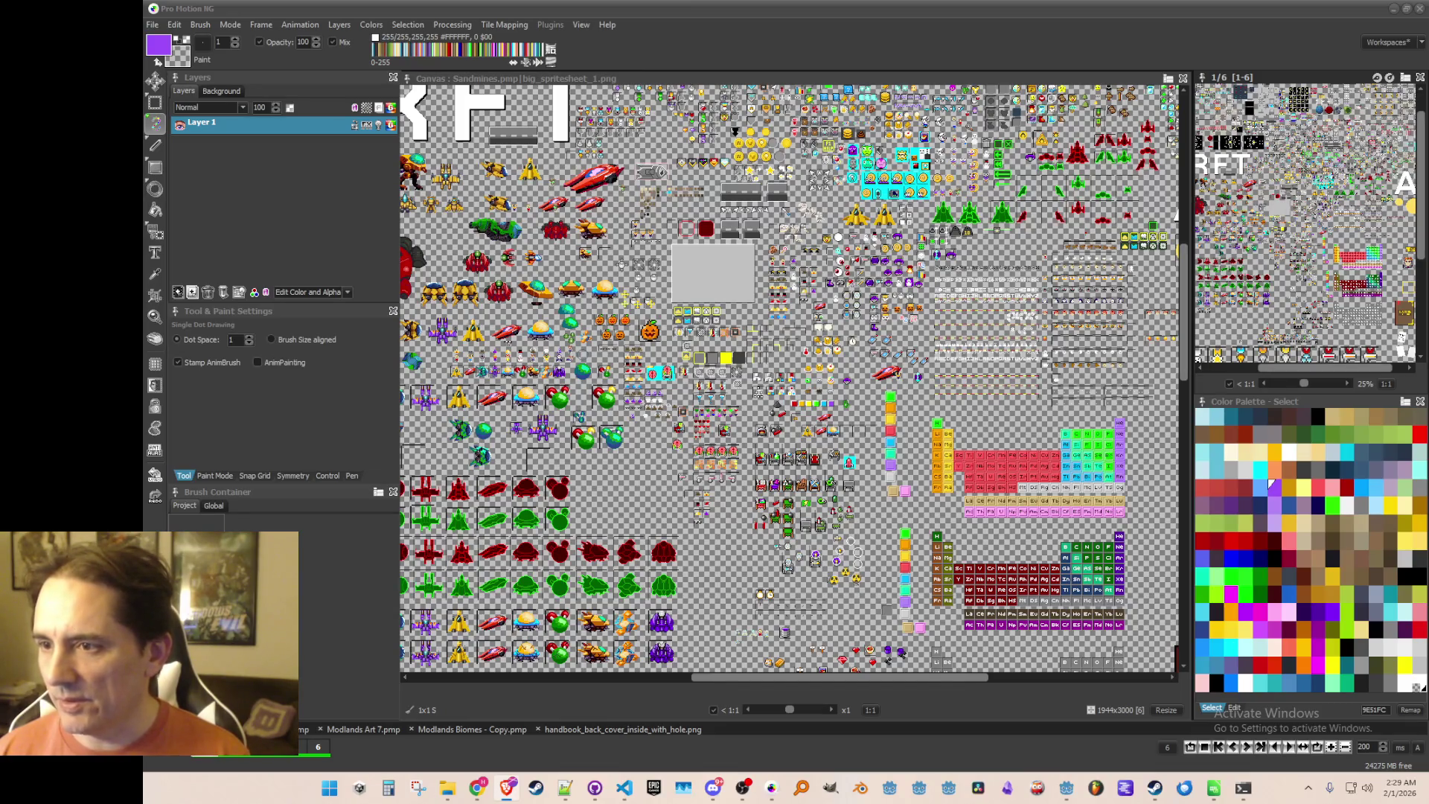
{"action": "scroll", "coordinate": [701, 275], "scroll_direction": "up", "scroll_amount": 1}
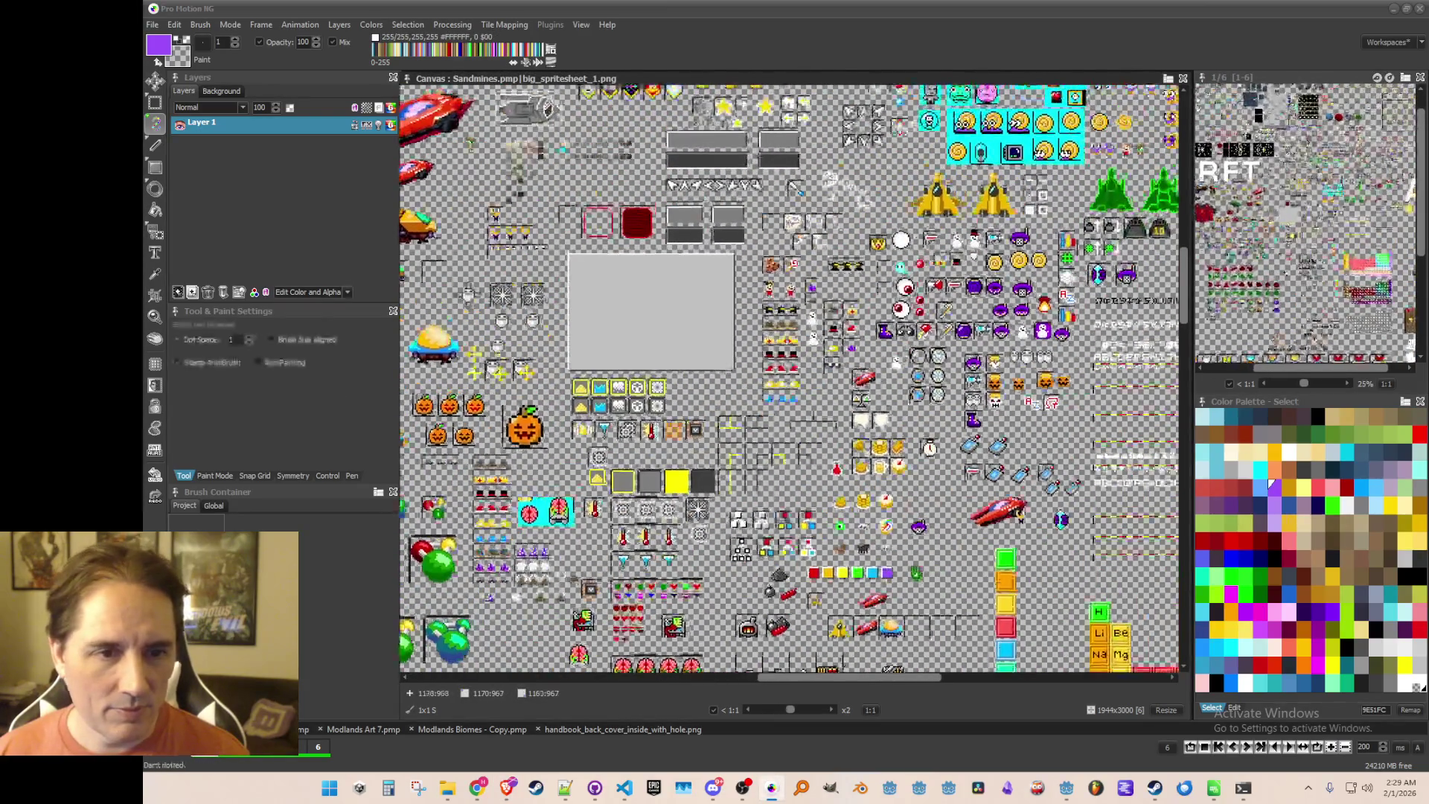
{"action": "scroll", "coordinate": [795, 358], "scroll_direction": "down", "scroll_amount": 1}
{"action": "scroll", "coordinate": [949, 317], "scroll_direction": "up", "scroll_amount": 1}
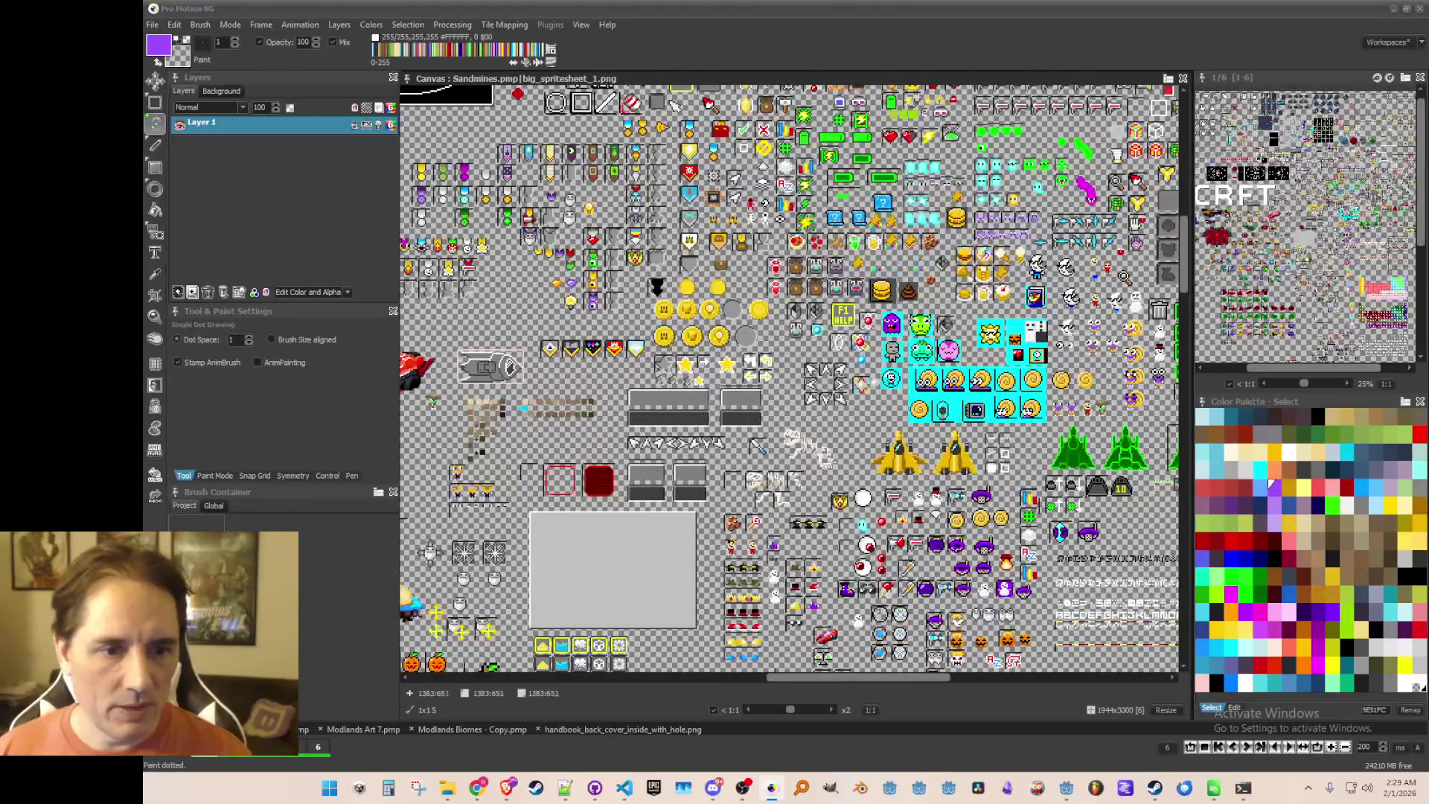
{"action": "left_click_drag", "start_coordinate": [1023, 279], "coordinate": [973, 311]}
{"action": "mouse_move", "coordinate": [633, 554]}
{"action": "left_mouse_down"}
{"action": "mouse_move", "coordinate": [475, 423]}
{"action": "mouse_move", "coordinate": [681, 654]}
{"action": "mouse_move", "coordinate": [681, 430]}
{"action": "mouse_move", "coordinate": [986, 408]}
{"action": "left_mouse_up"}
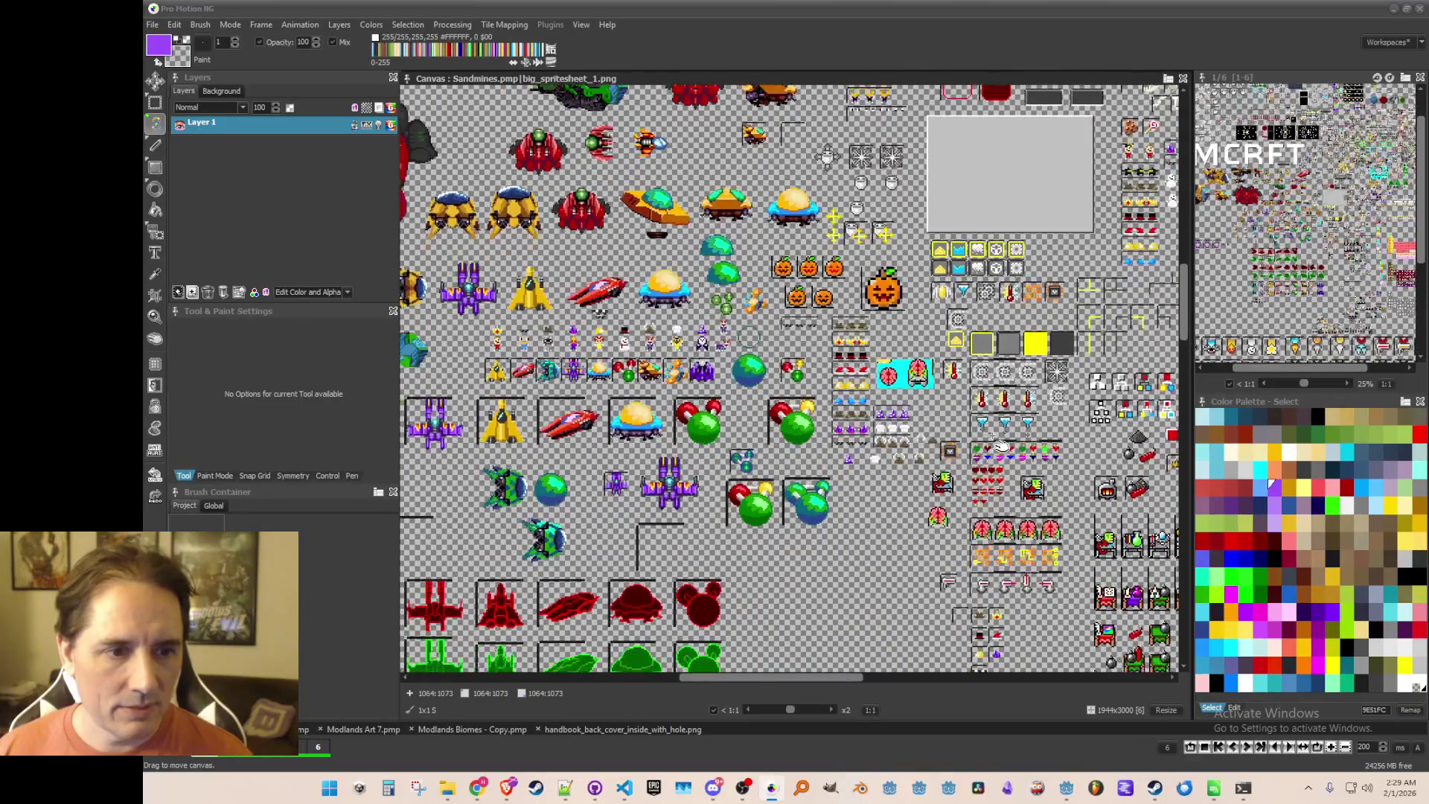
{"action": "left_click_drag", "start_coordinate": [868, 303], "coordinate": [662, 214]}
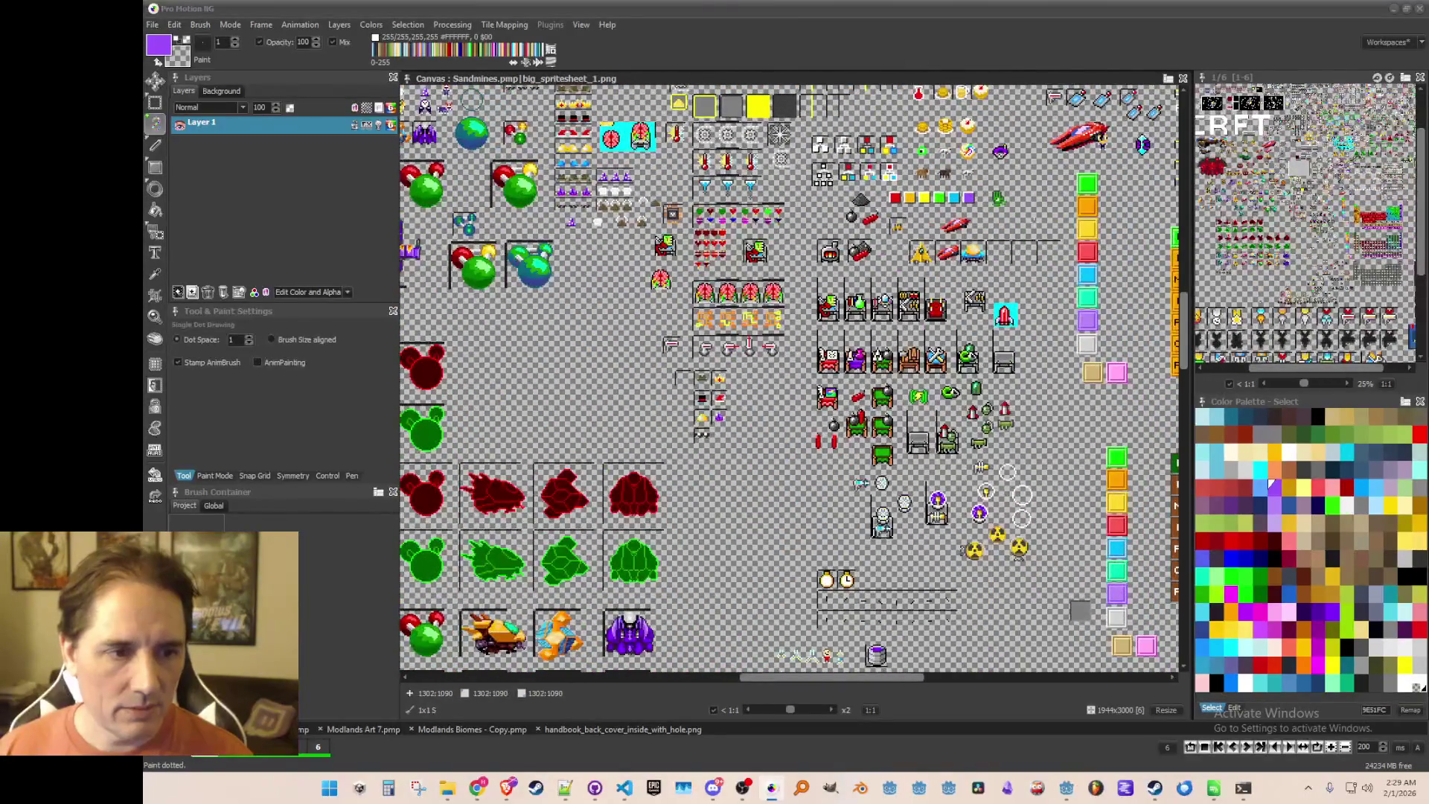
{"action": "left_click_drag", "start_coordinate": [1000, 297], "coordinate": [793, 541]}
{"action": "scroll", "coordinate": [900, 420], "scroll_direction": "up", "scroll_amount": 3}
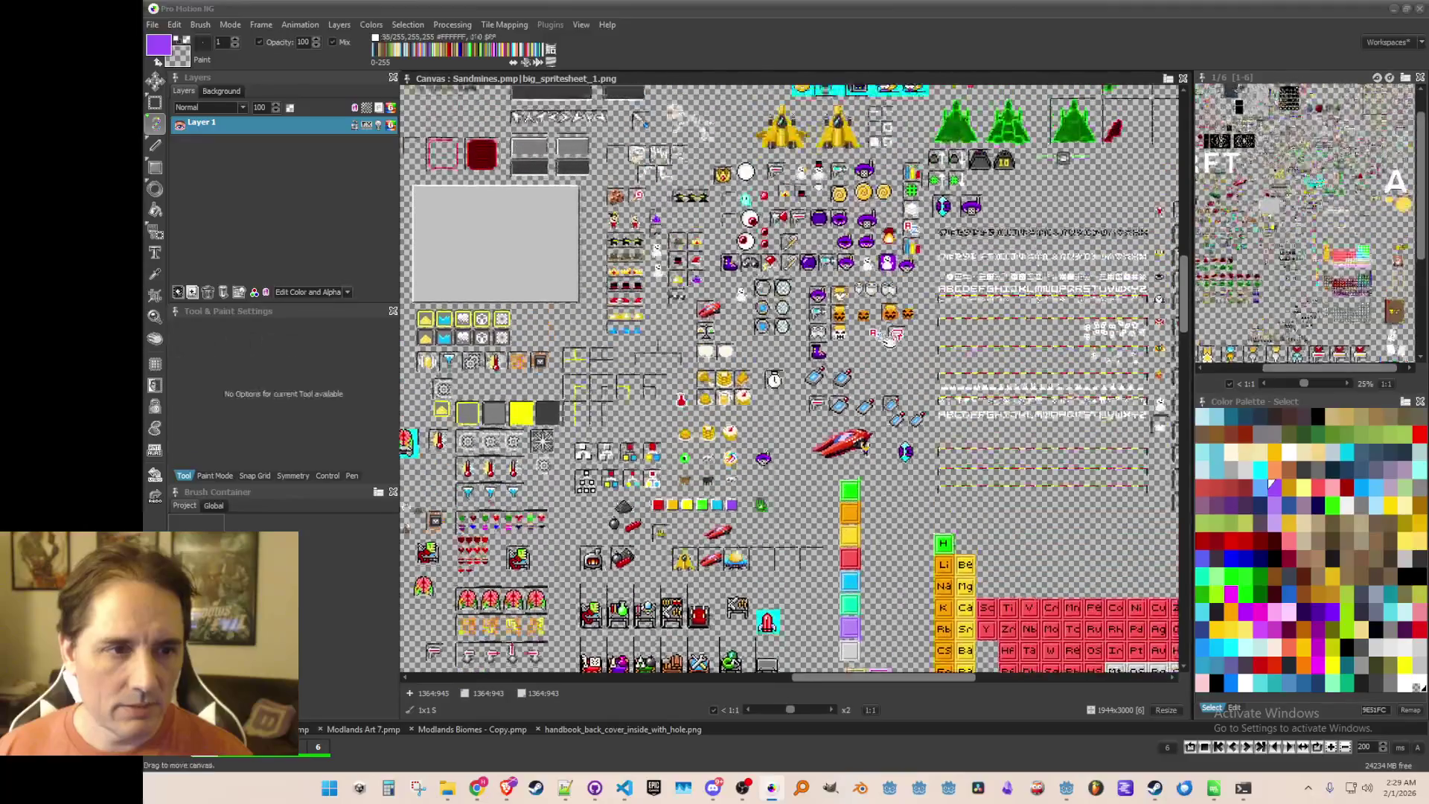
{"action": "mouse_move", "coordinate": [995, 245]}
{"action": "left_mouse_down"}
{"action": "mouse_move", "coordinate": [880, 395]}
{"action": "mouse_move", "coordinate": [933, 557]}
{"action": "mouse_move", "coordinate": [1040, 567]}
{"action": "left_mouse_up"}
{"action": "left_click_drag", "start_coordinate": [1071, 376], "coordinate": [879, 386]}
{"action": "scroll", "coordinate": [878, 386], "scroll_direction": "up", "scroll_amount": 10}
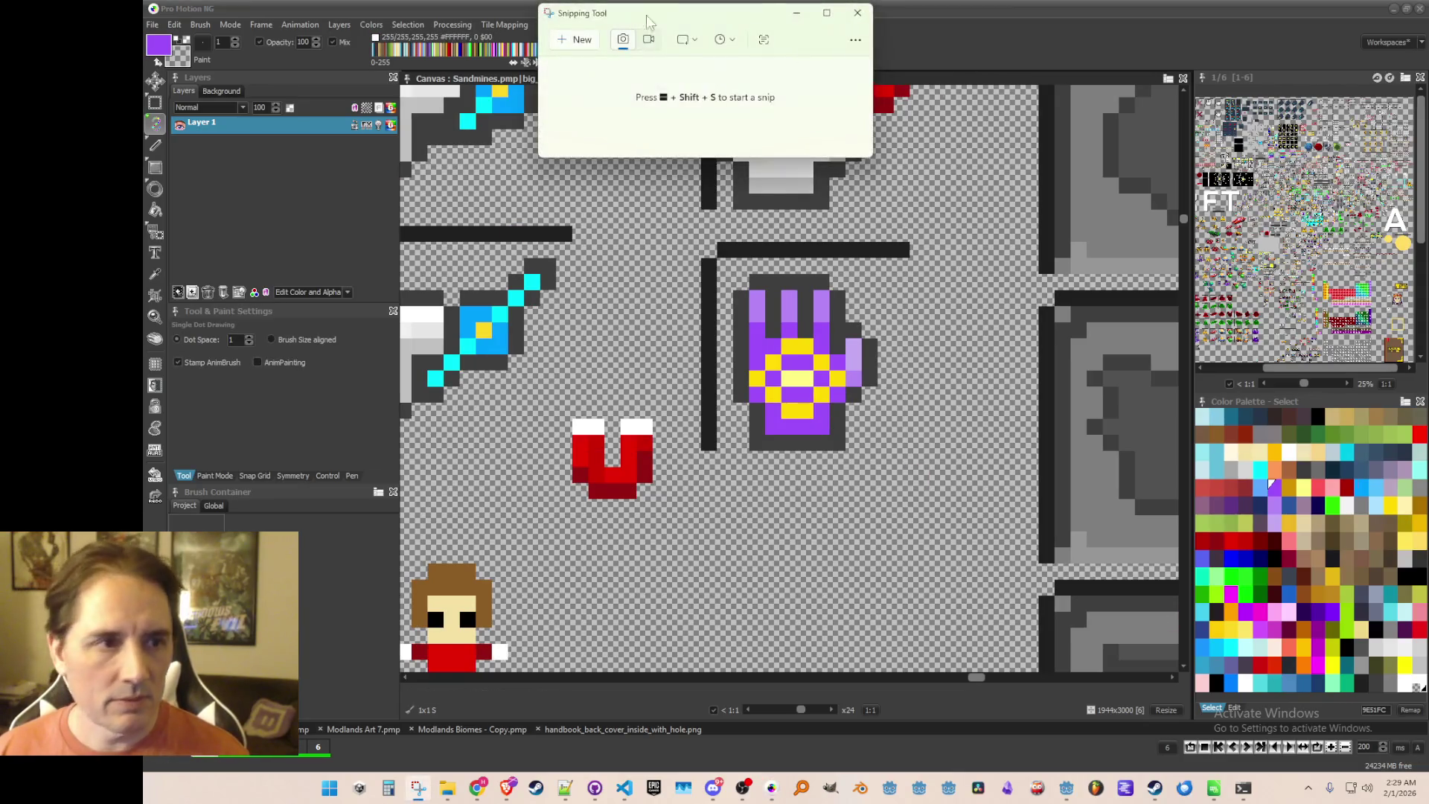
Snip the purple Gravity Glove sprite from big_spritesheet_1.png, then close Snipping Tool.
{"action": "left_click", "coordinate": [579, 46]}
{"action": "mouse_move", "coordinate": [674, 224]}
{"action": "left_mouse_down"}
{"action": "mouse_move", "coordinate": [959, 457]}
{"action": "mouse_move", "coordinate": [936, 467]}
{"action": "left_mouse_up"}
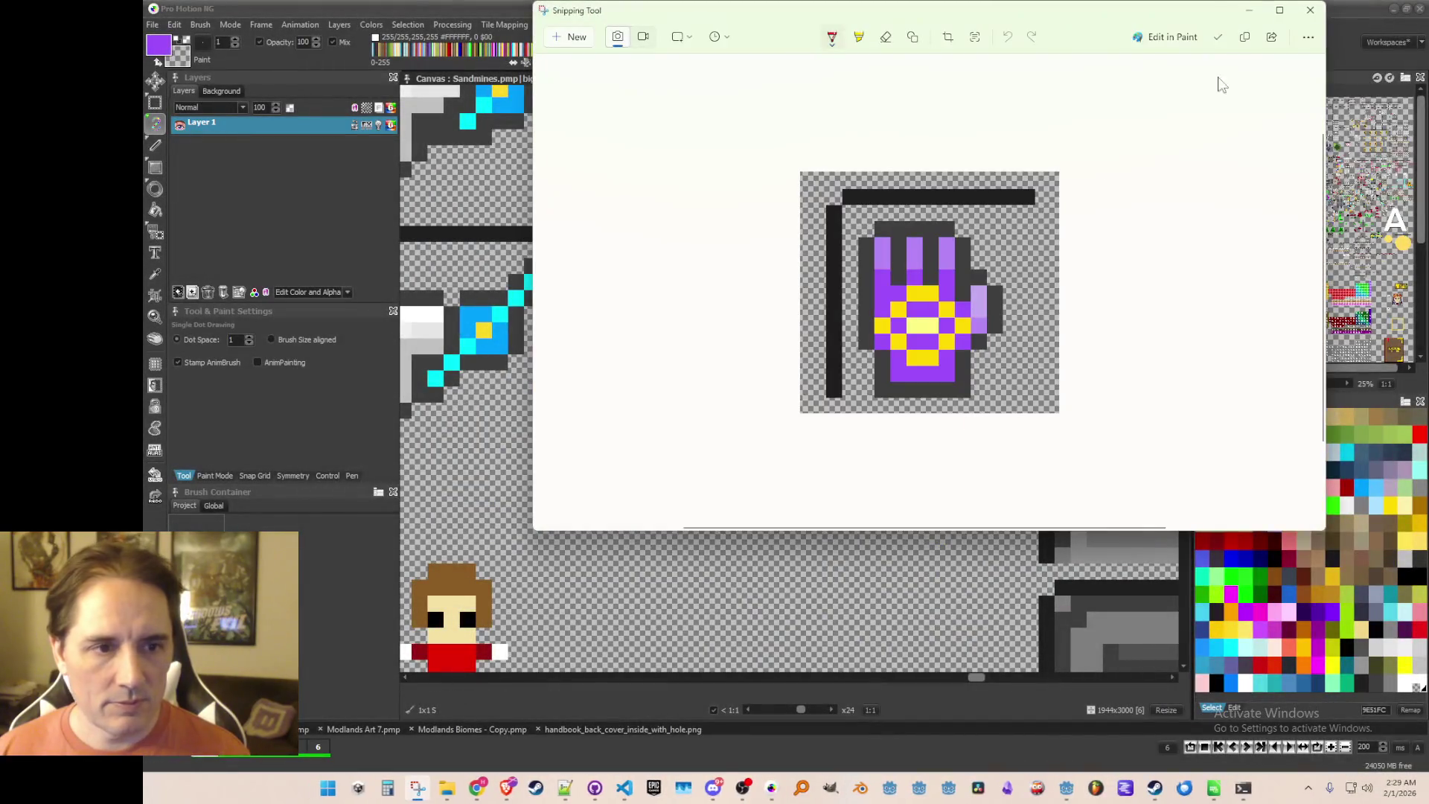
{"action": "left_click", "coordinate": [1309, 10]}
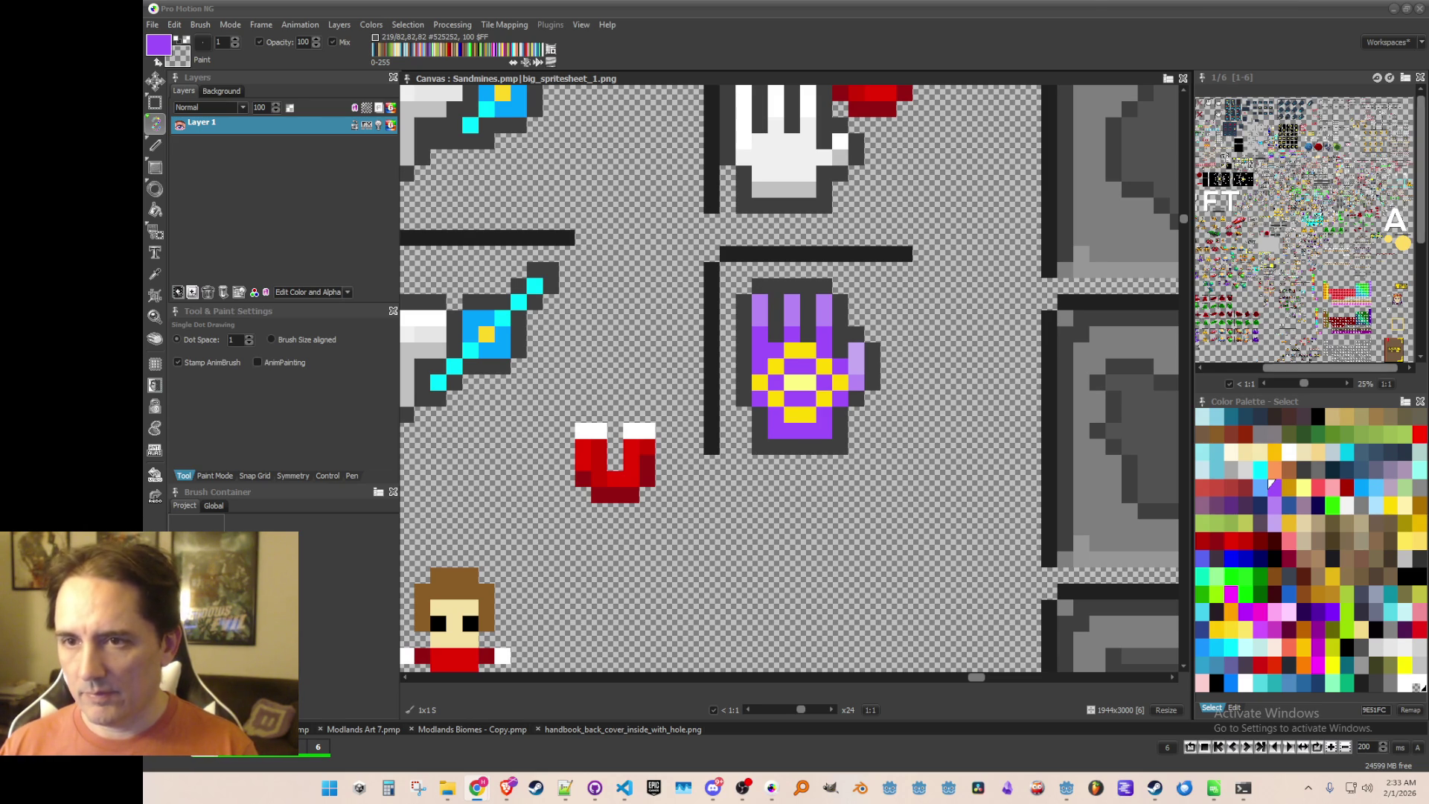
{"action": "key", "text": "alt+Tab"}
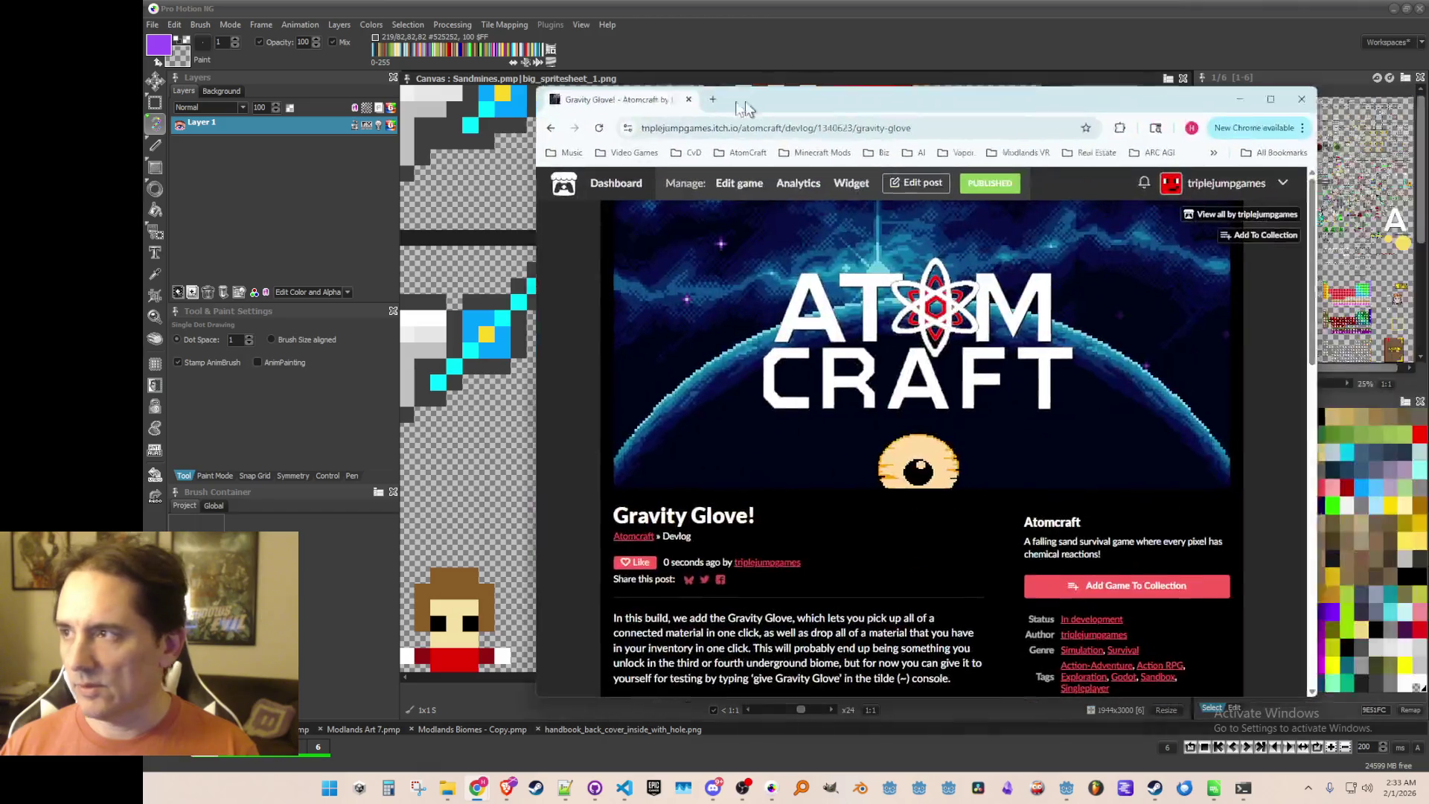
{"action": "double_click", "coordinate": [846, 97]}
{"action": "scroll", "coordinate": [846, 227], "scroll_direction": "down", "scroll_amount": 5}
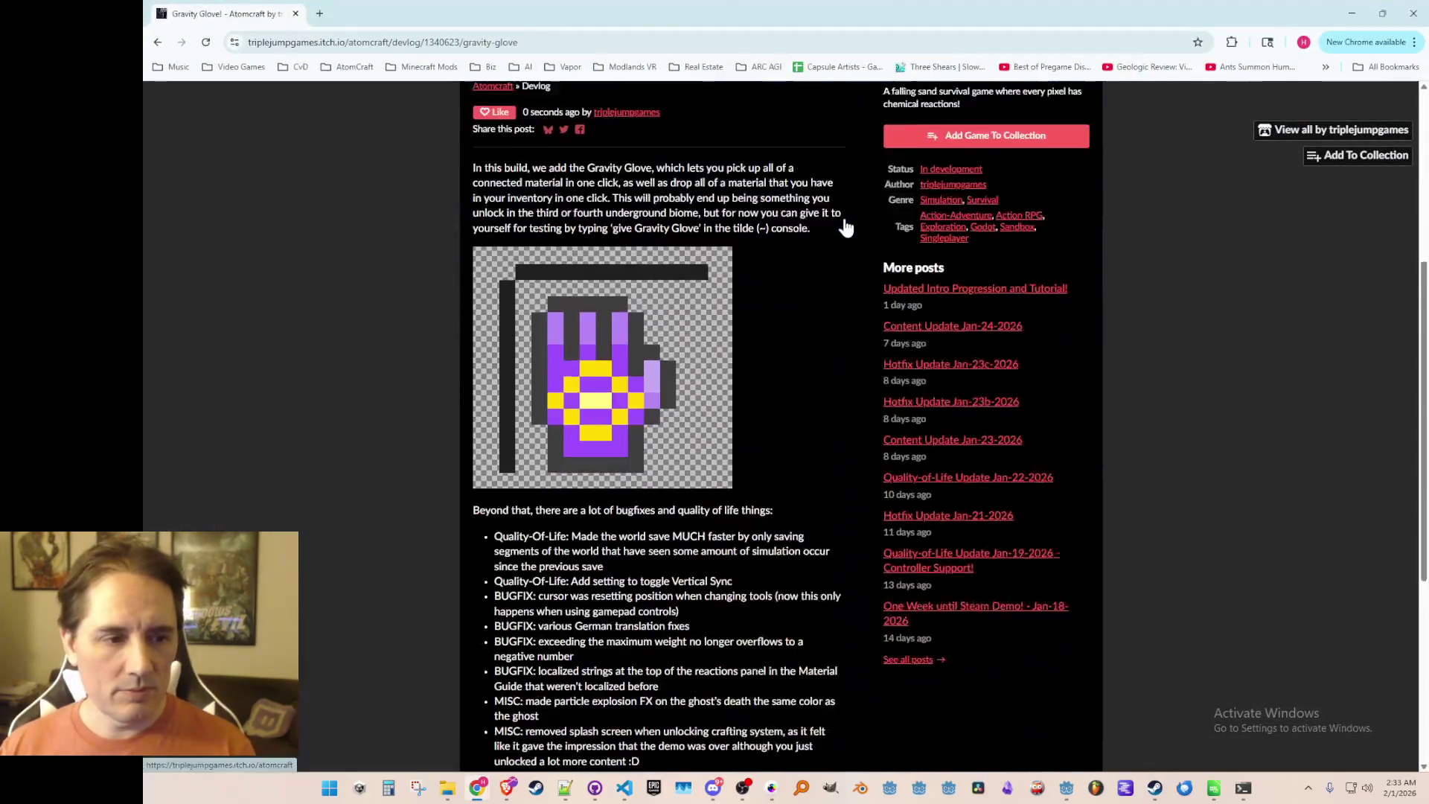
{"action": "scroll", "coordinate": [837, 253], "scroll_direction": "down", "scroll_amount": 5}
{"action": "scroll", "coordinate": [666, 417], "scroll_direction": "up", "scroll_amount": 7}
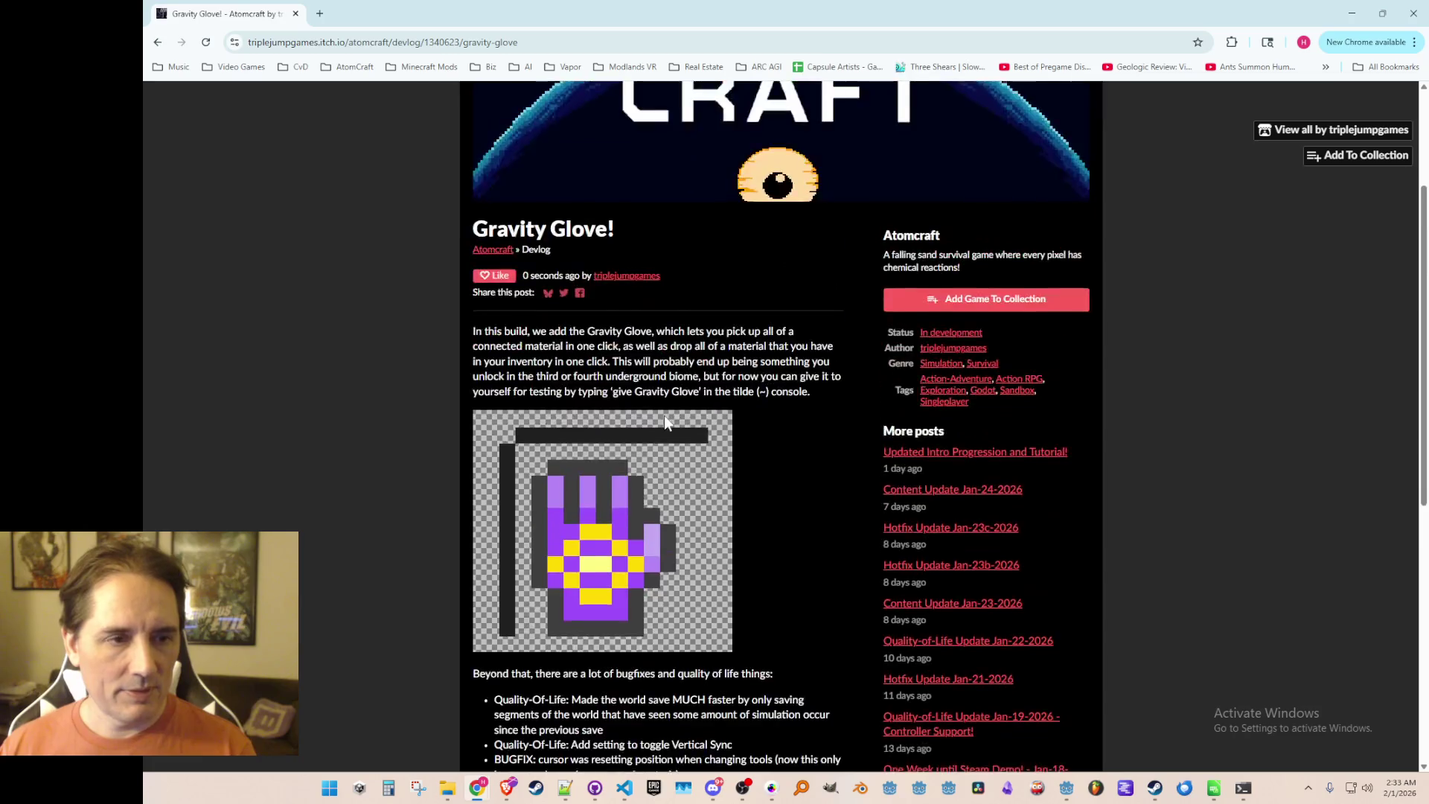
{"action": "scroll", "coordinate": [666, 405], "scroll_direction": "up", "scroll_amount": 3}
{"action": "left_click", "coordinate": [801, 41]}
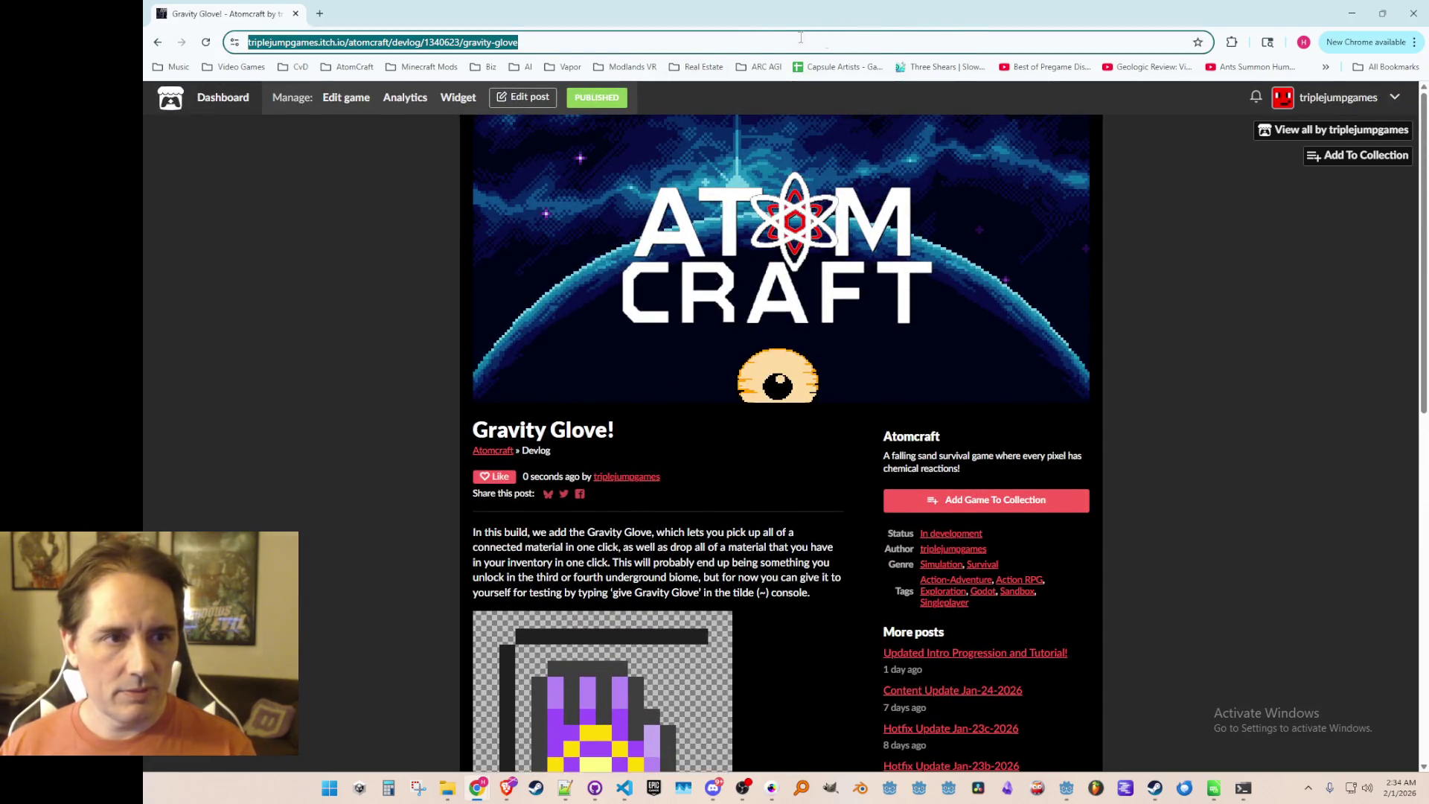
{"action": "scroll", "coordinate": [752, 409], "scroll_direction": "down", "scroll_amount": 3}
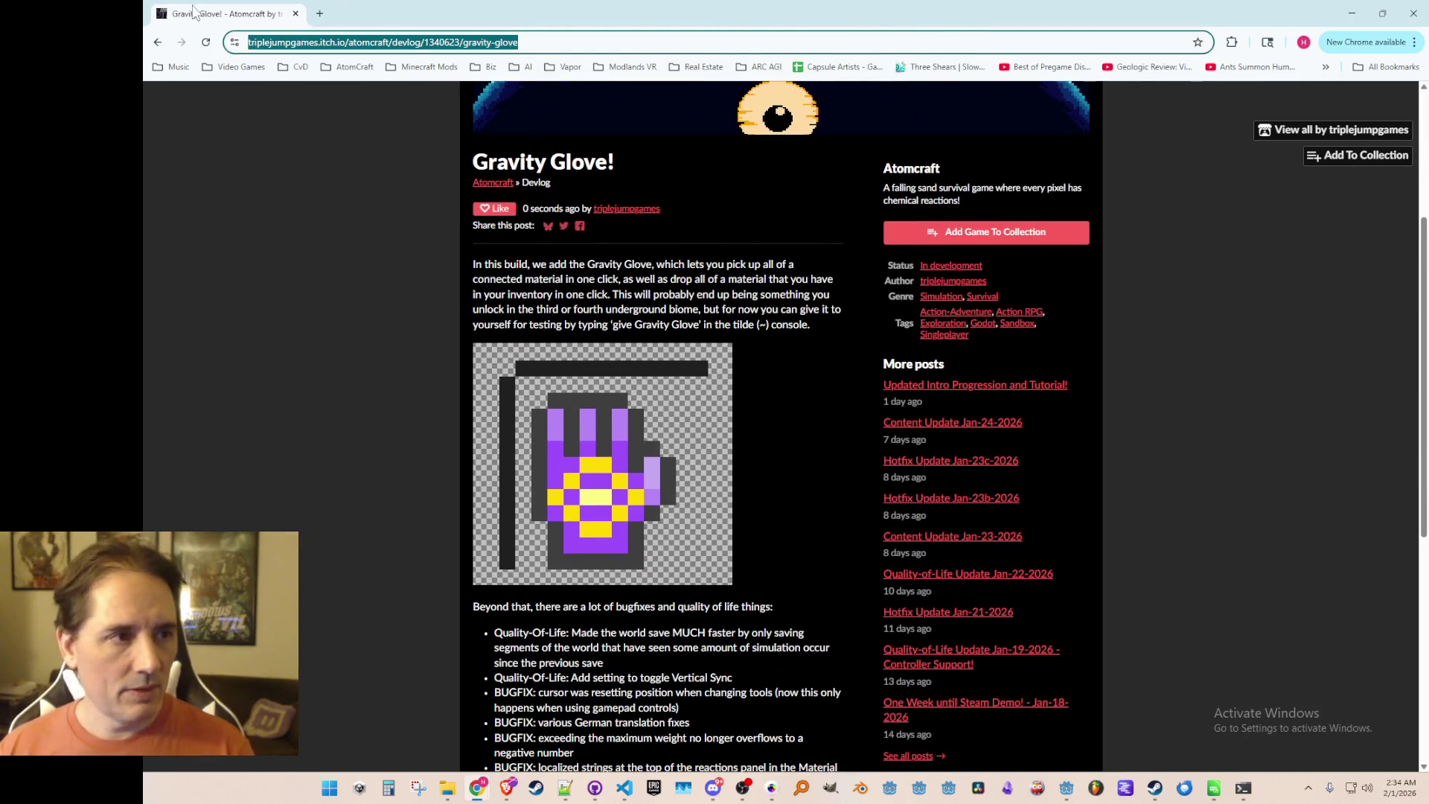
{"action": "key", "text": "alt+Tab"}
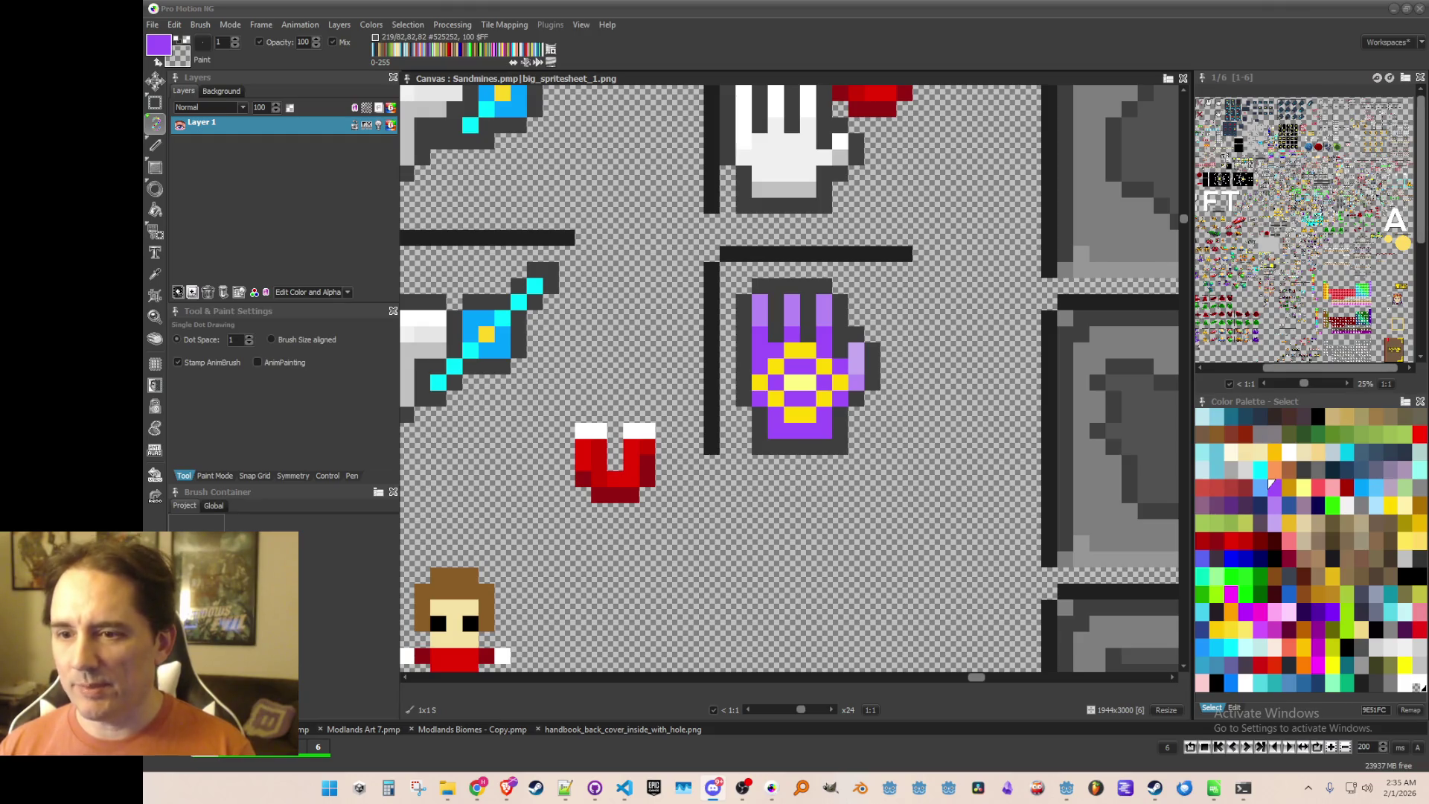
Minimize Pro Motion NG and save the Game scene in Godot.
{"action": "left_click", "coordinate": [1393, 8]}
{"action": "key", "text": "ctrl+s"}
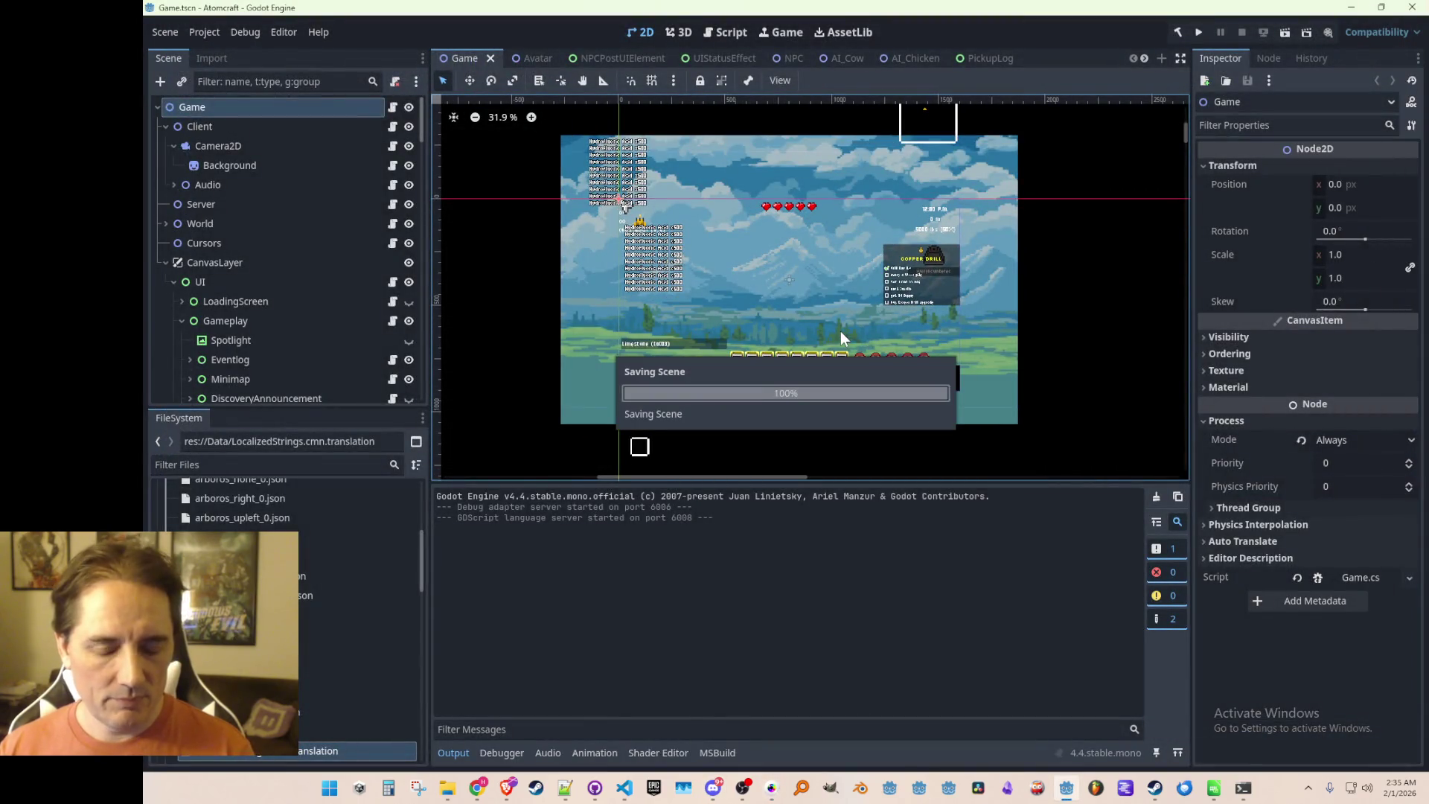
{"action": "mouse_move", "coordinate": [771, 787]}
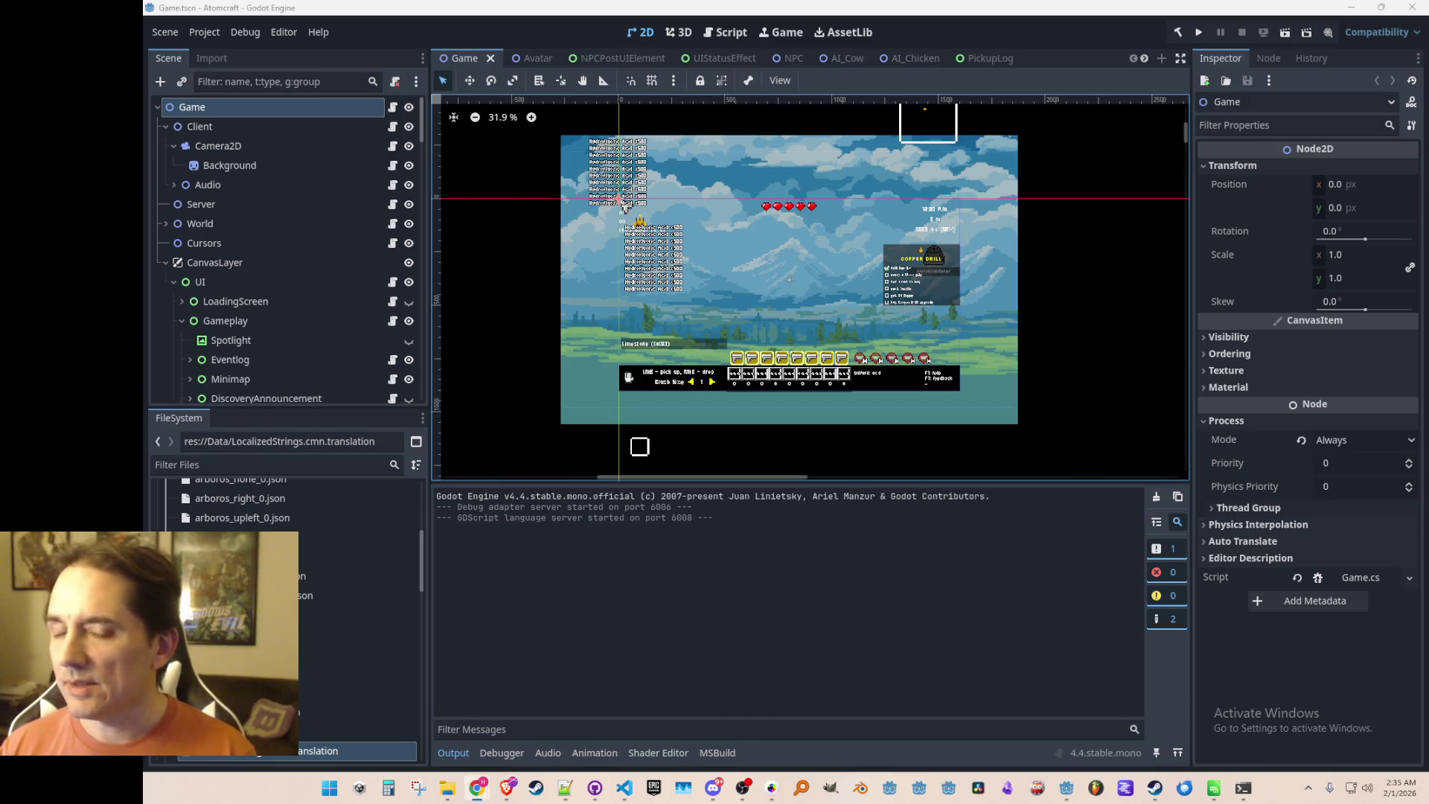
{"action": "left_click", "coordinate": [1154, 789]}
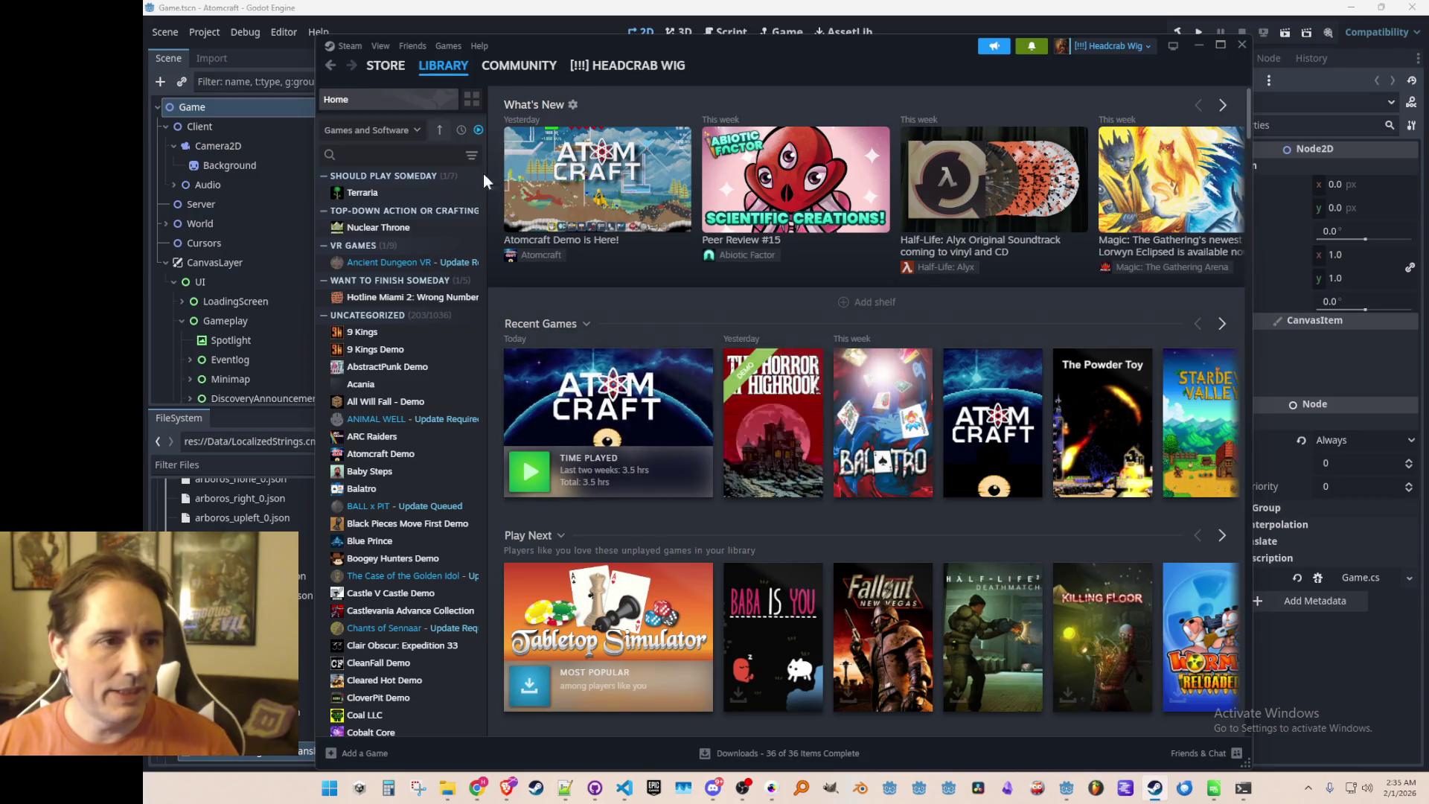
Return to the Atomcraft Demo store page and pause its autoplaying trailer.
{"action": "left_click", "coordinate": [331, 67]}
{"action": "left_click", "coordinate": [332, 68]}
{"action": "left_click", "coordinate": [332, 68]}
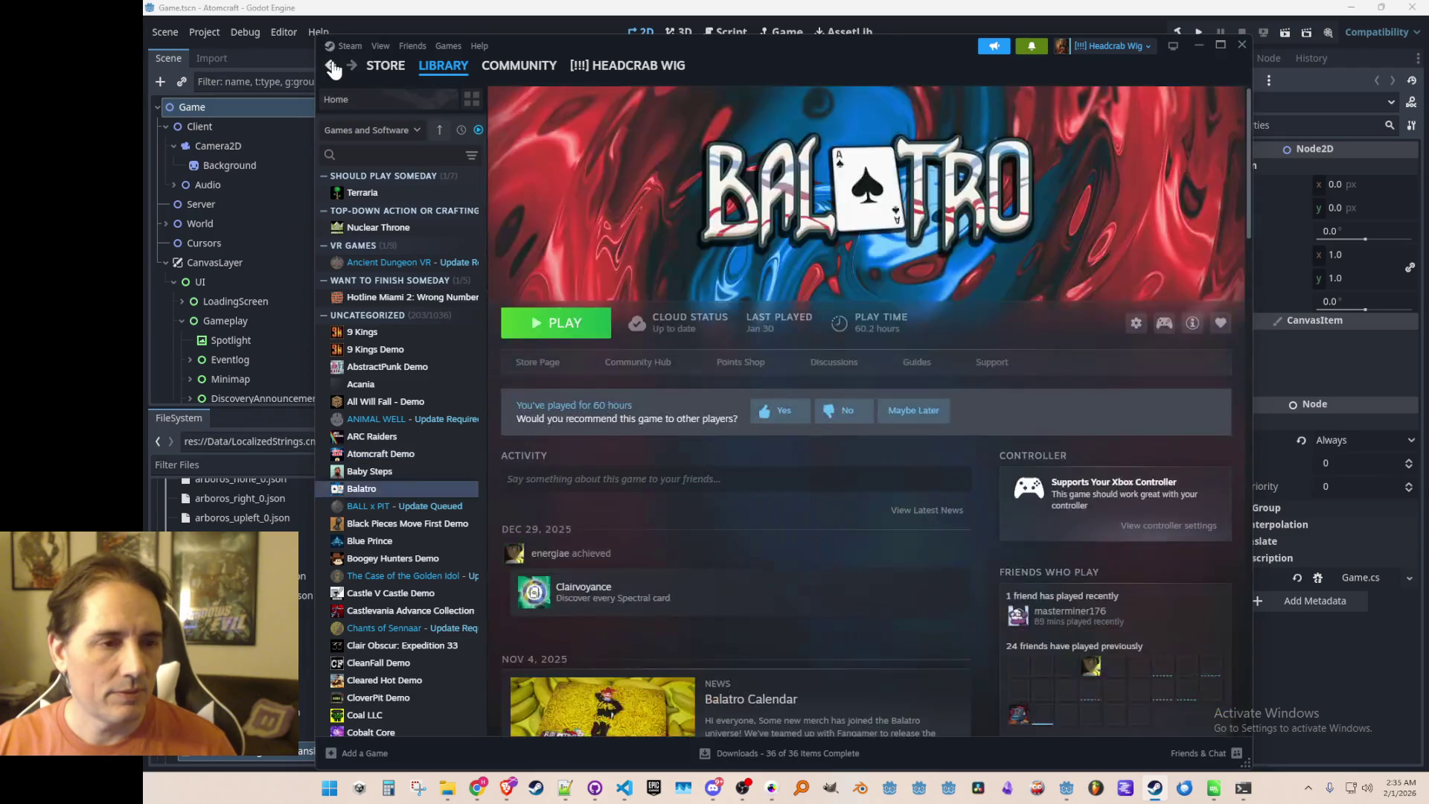
{"action": "left_click", "coordinate": [332, 68]}
{"action": "left_click", "coordinate": [739, 305]}
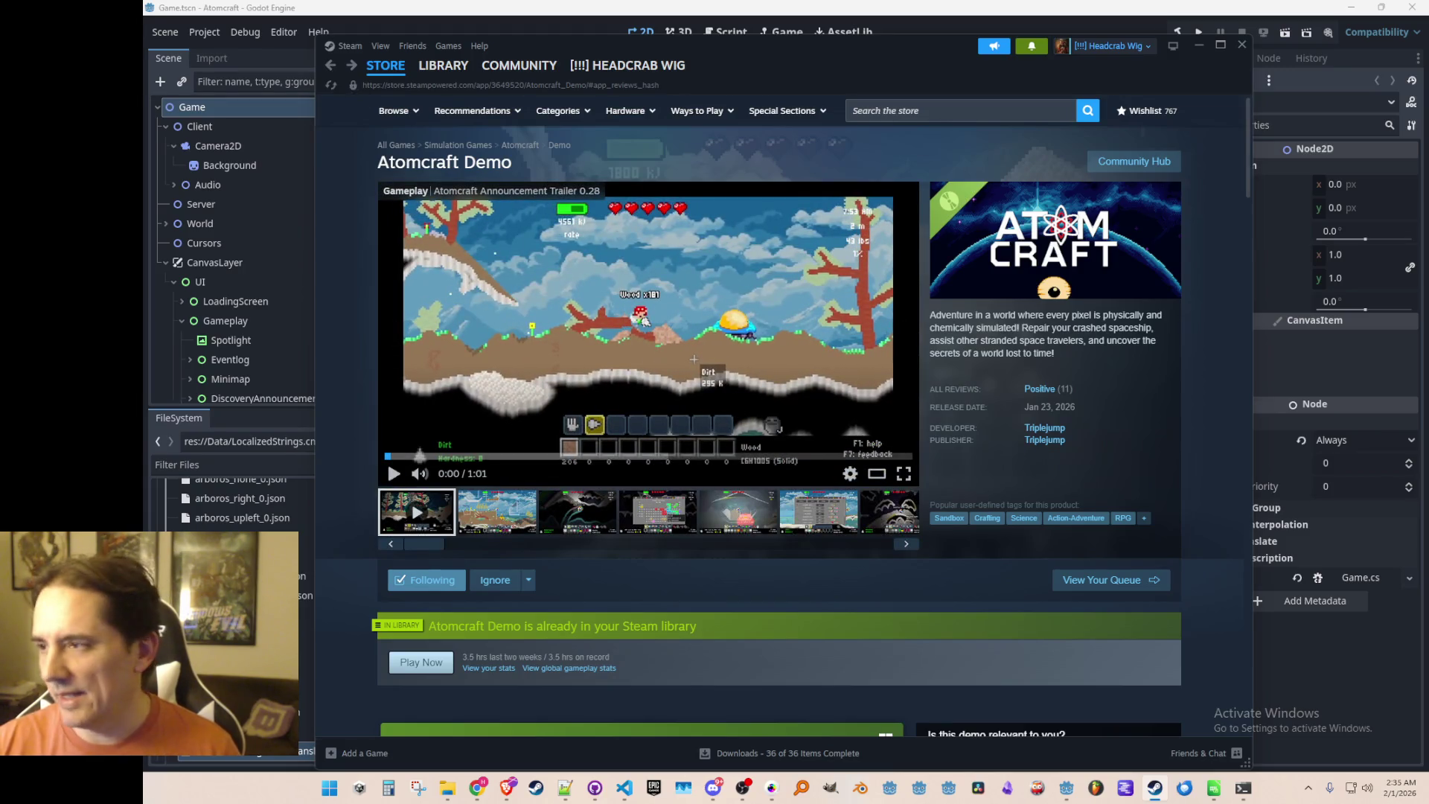
Play the Atomcraft Demo announcement trailer and open it in the Trailers & Screenshots viewer.
{"action": "left_click", "coordinate": [778, 297]}
{"action": "left_click", "coordinate": [903, 473]}
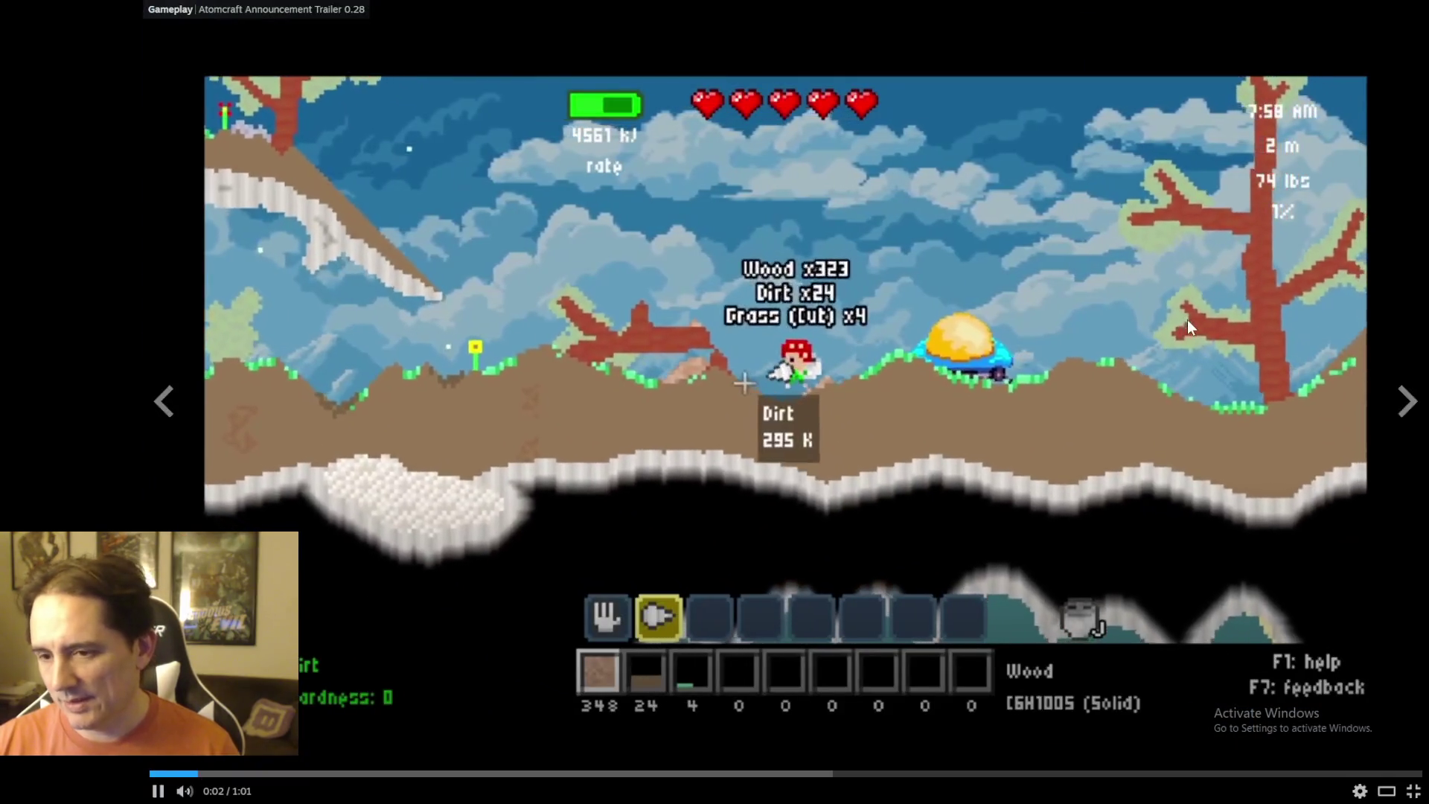
{"action": "key", "text": "Escape"}
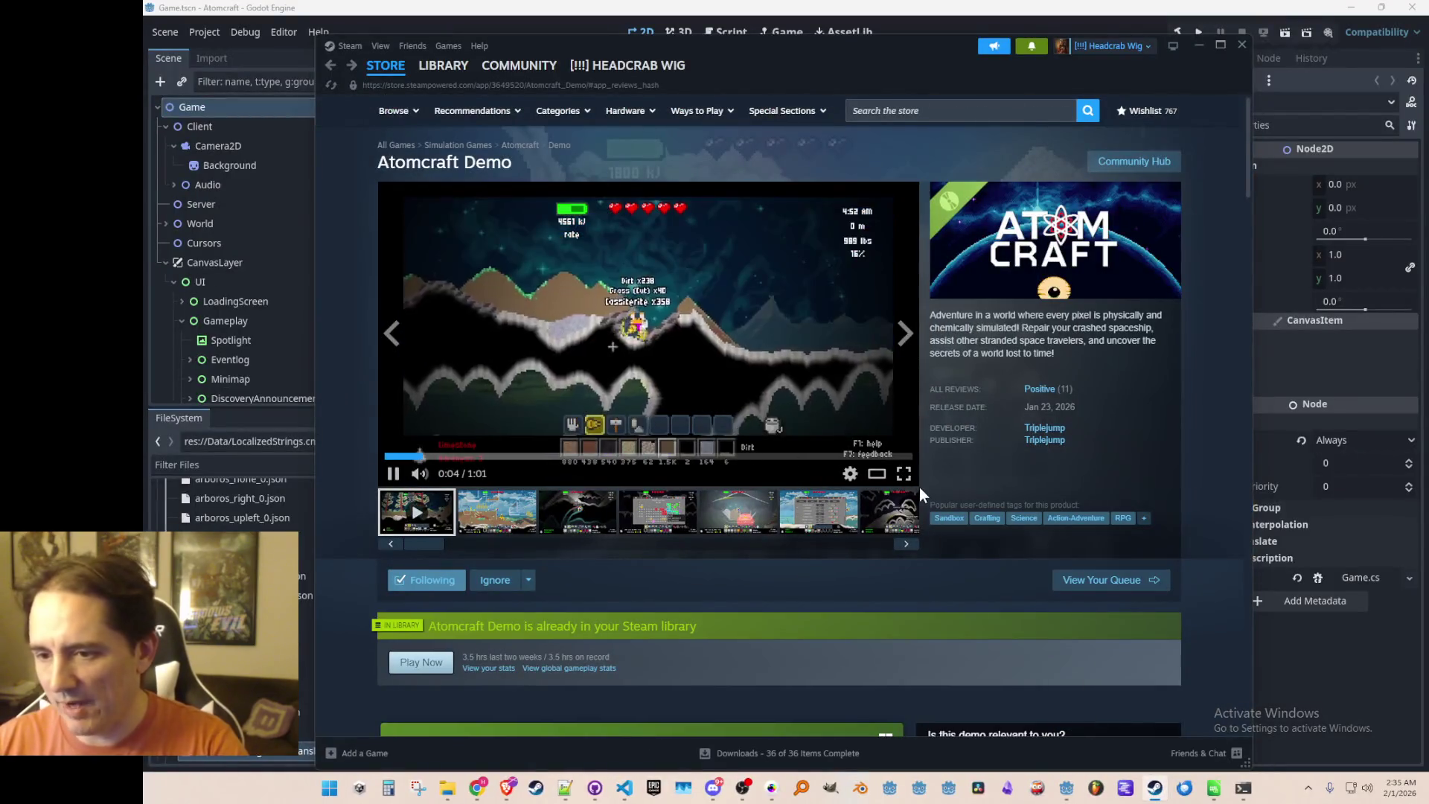
{"action": "left_click", "coordinate": [877, 474]}
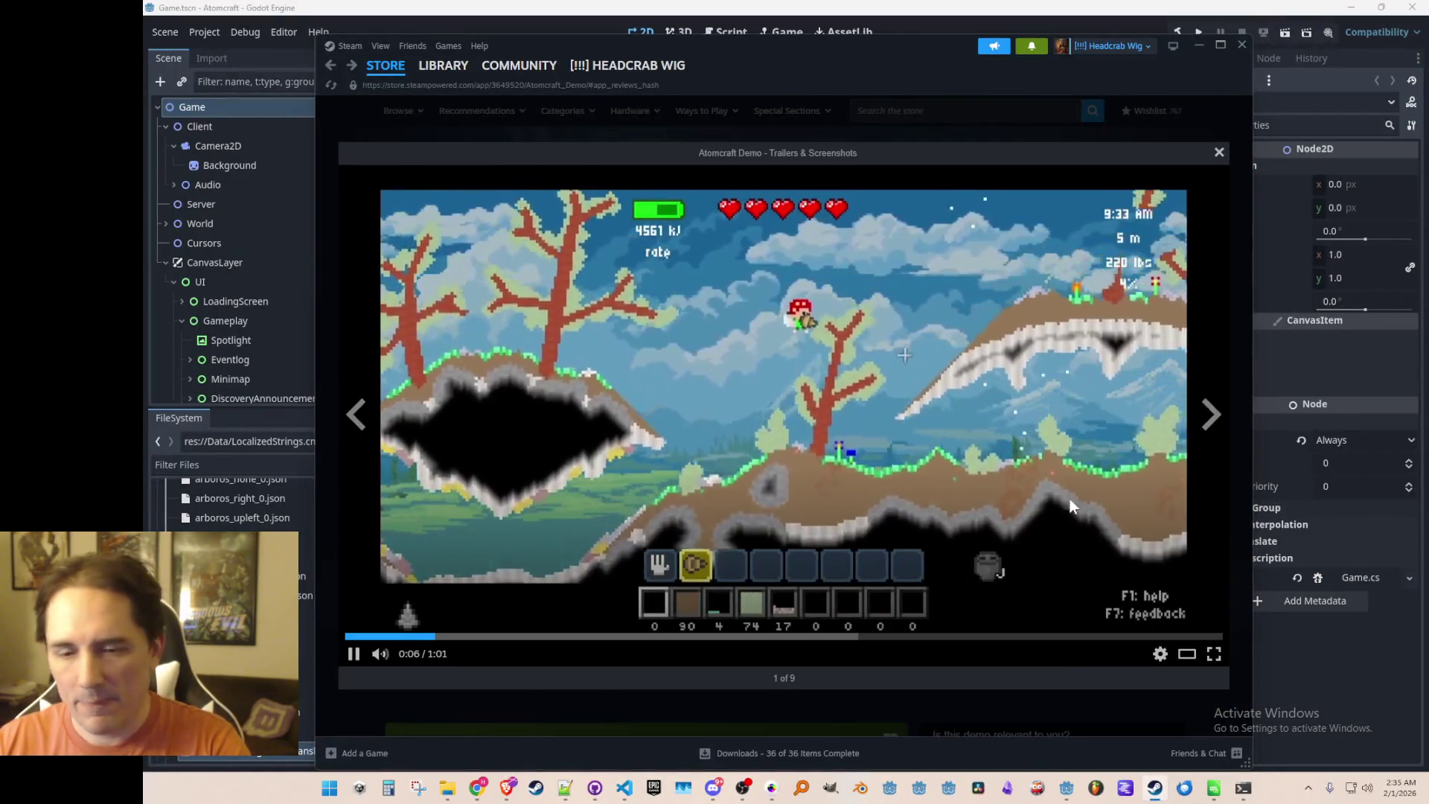